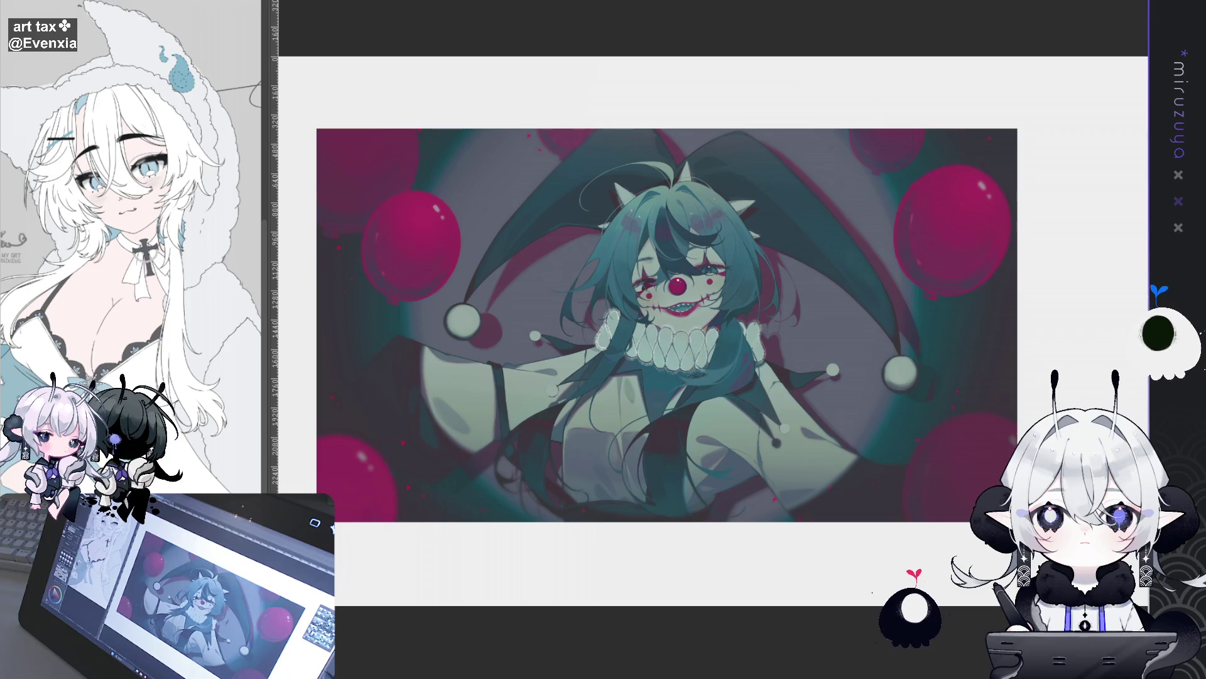
Zoom in, select all and deselect, fit to window, then zoom back onto the face and ruff.
key("ctrl+plus")
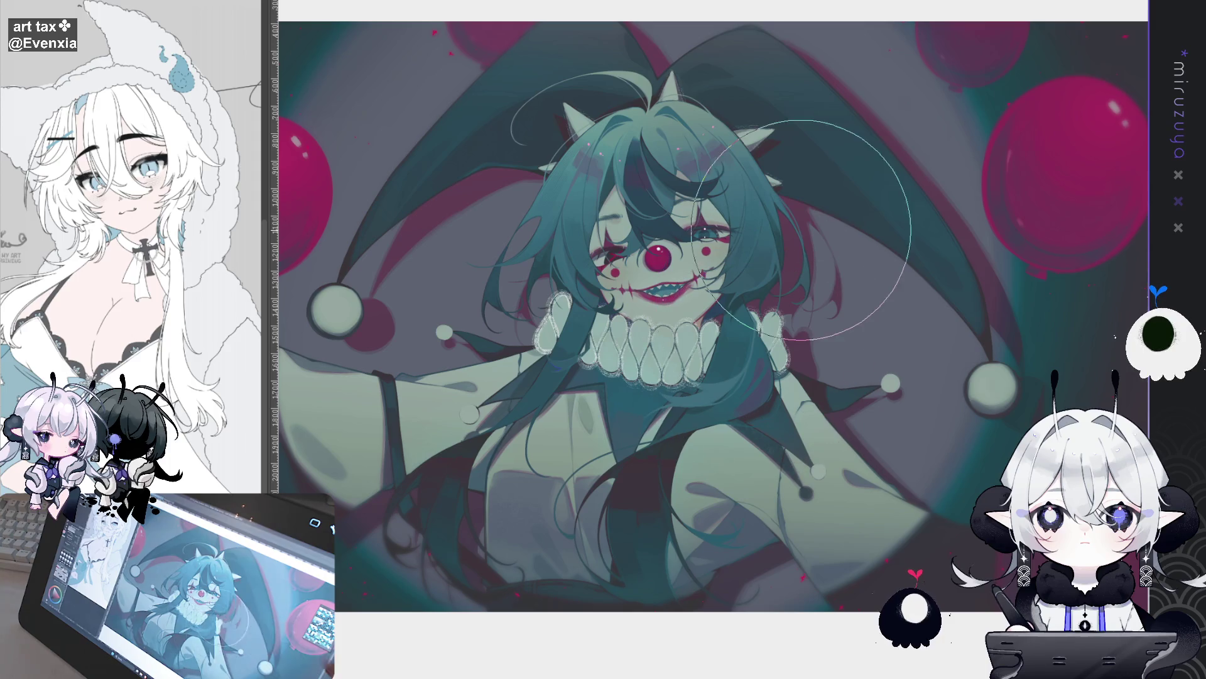
key("ctrl+a")
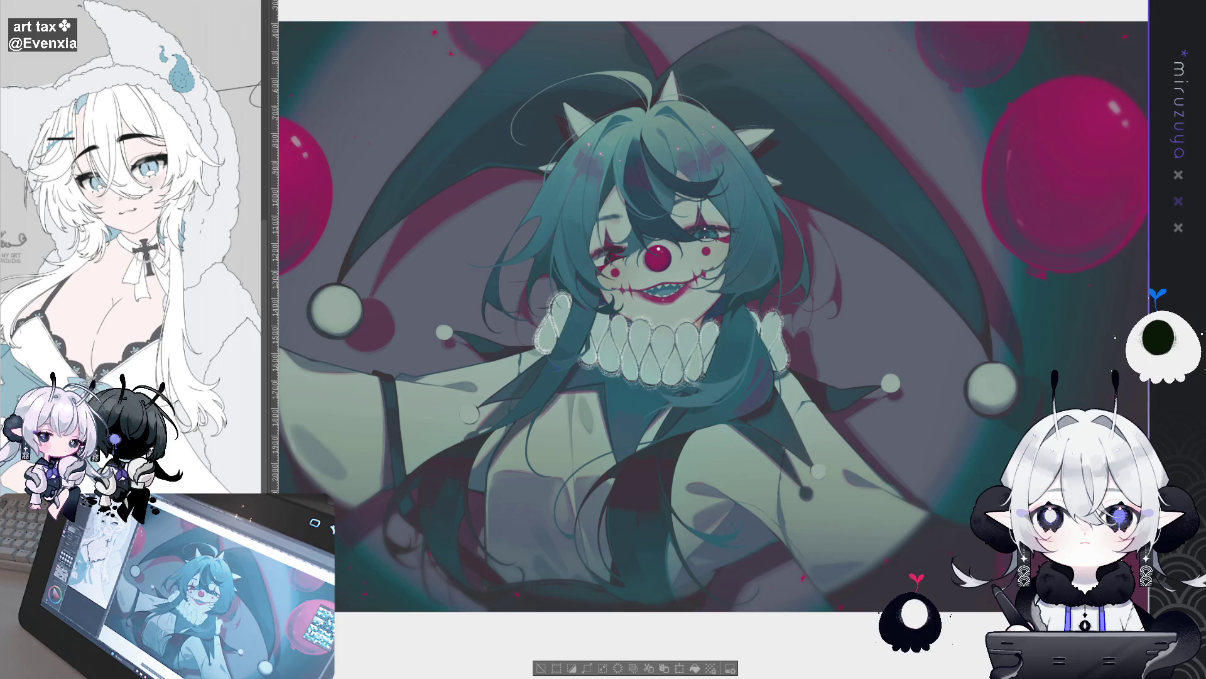
key("ctrl+d")
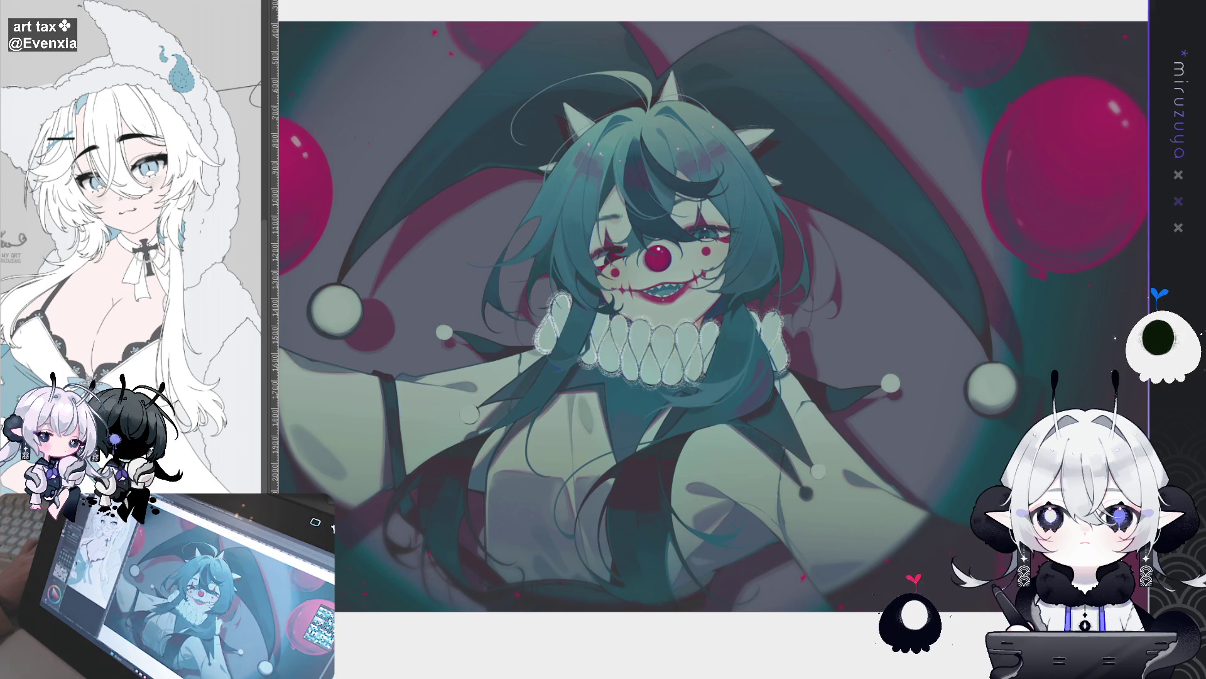
key("ctrl+plus")
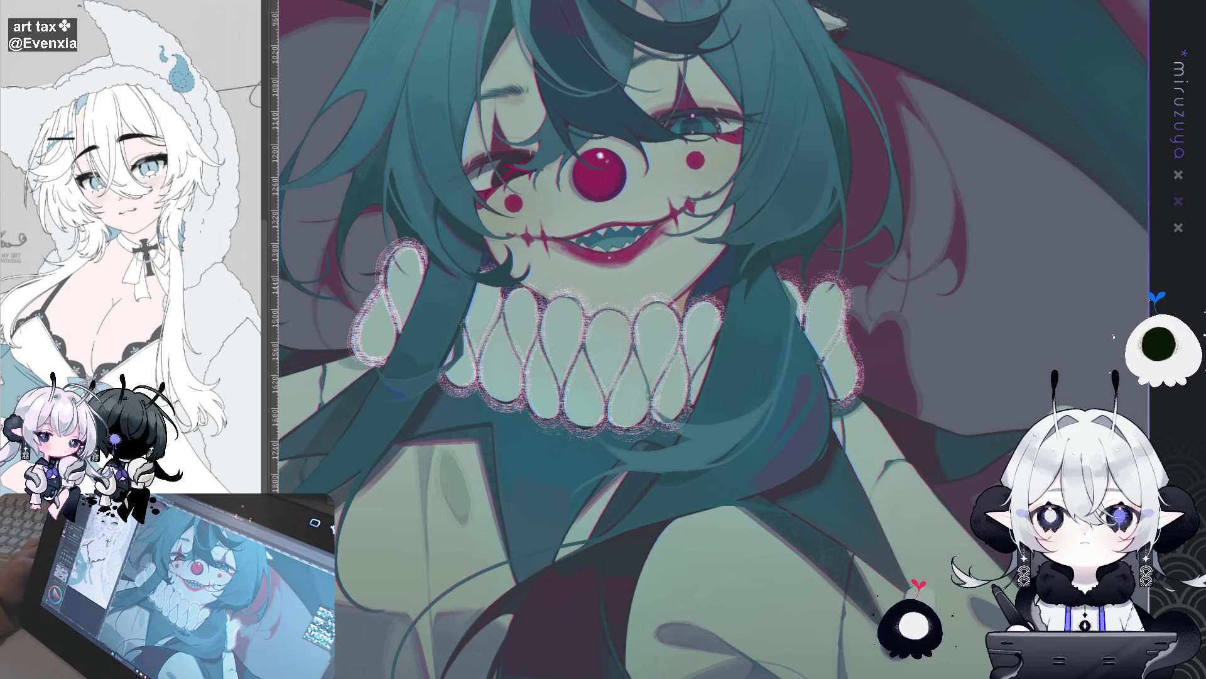
key("ctrl+0")
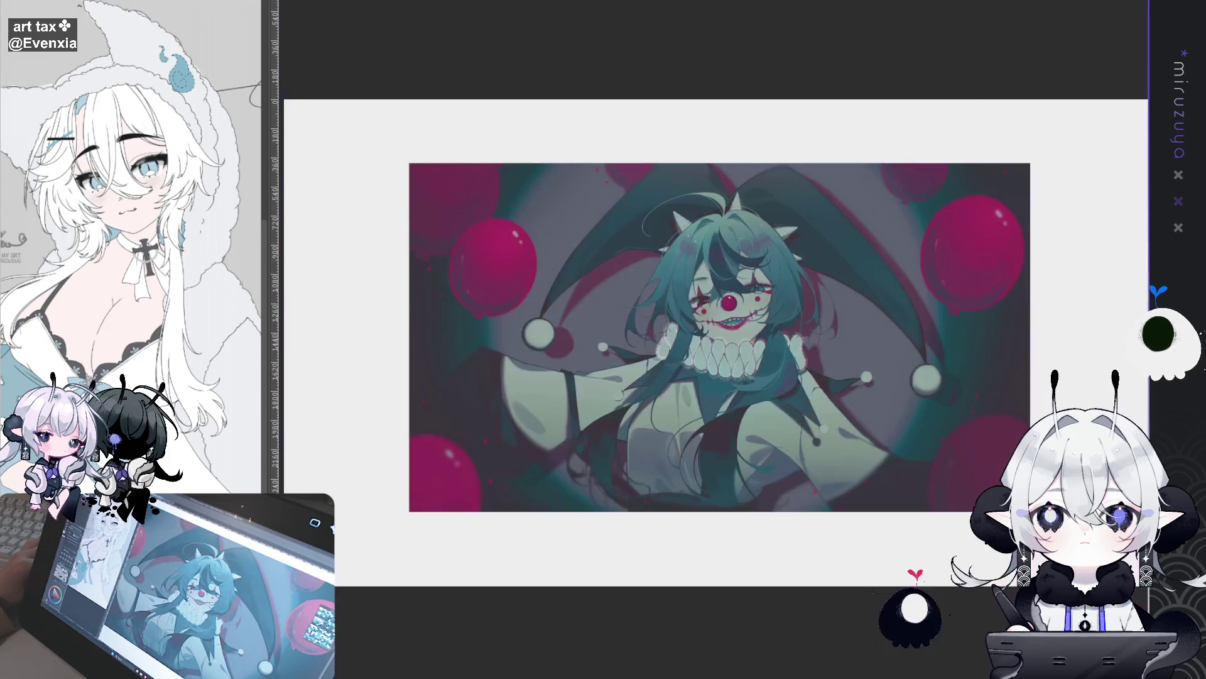
key("ctrl+minus")
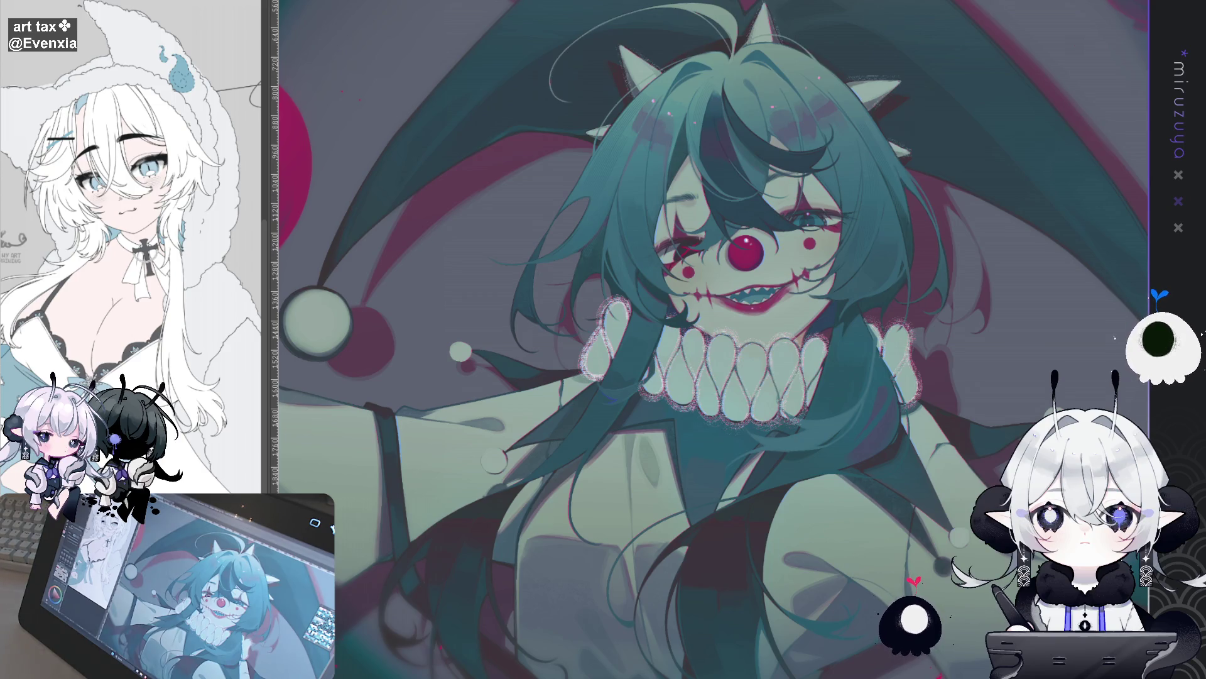
Pan across face, collar, hat and right balloons, ending on the left balloon and pompom.
left_click_drag(770, 271, 678, 242)
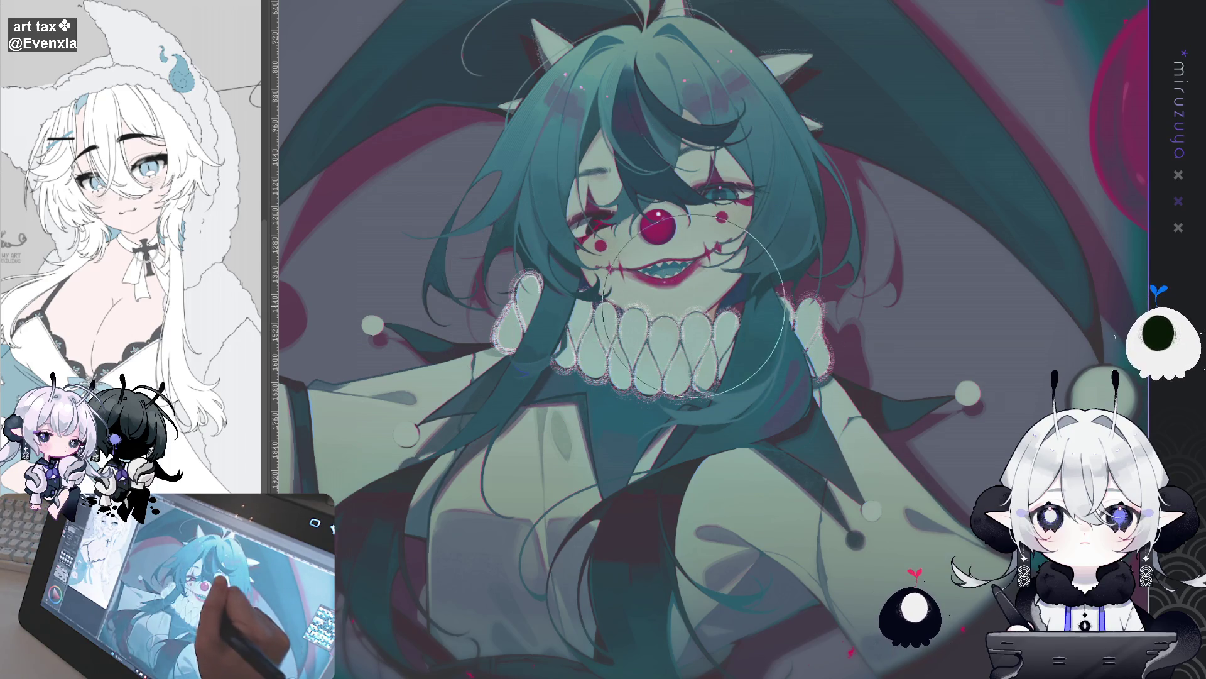
left_click_drag(855, 366, 878, 278)
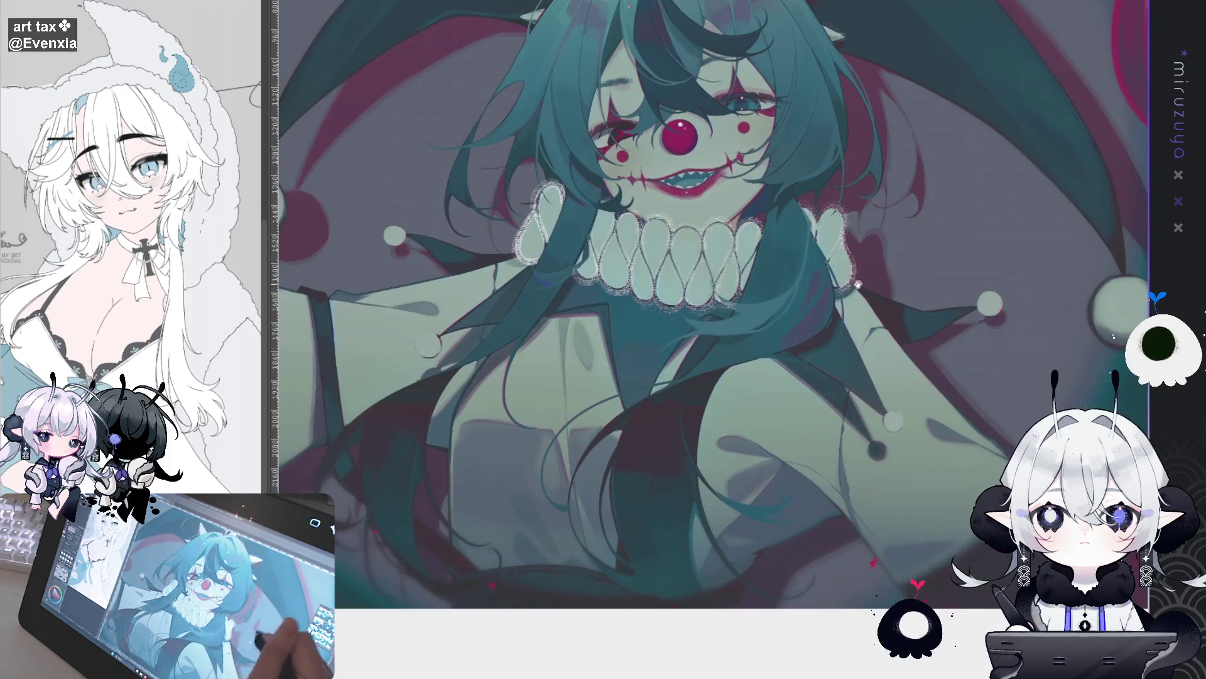
left_click_drag(553, 245, 831, 375)
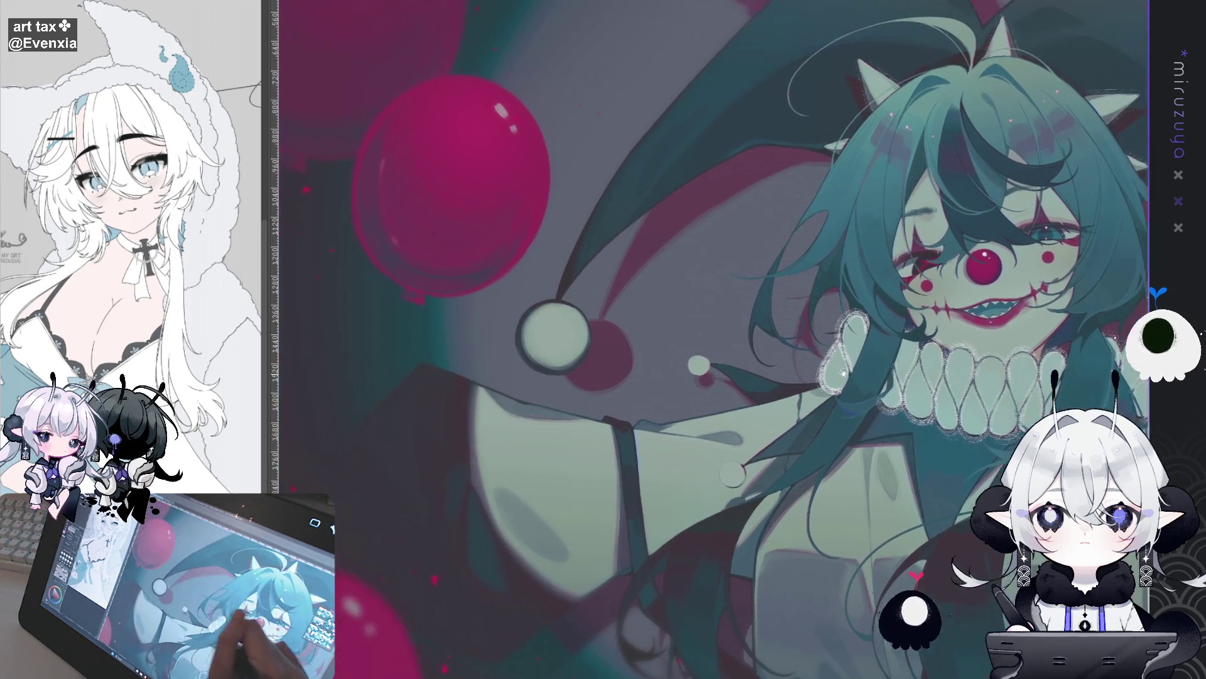
mouse_move(662, 420)
left_mouse_down()
mouse_move(521, 565)
mouse_move(485, 580)
left_mouse_up()
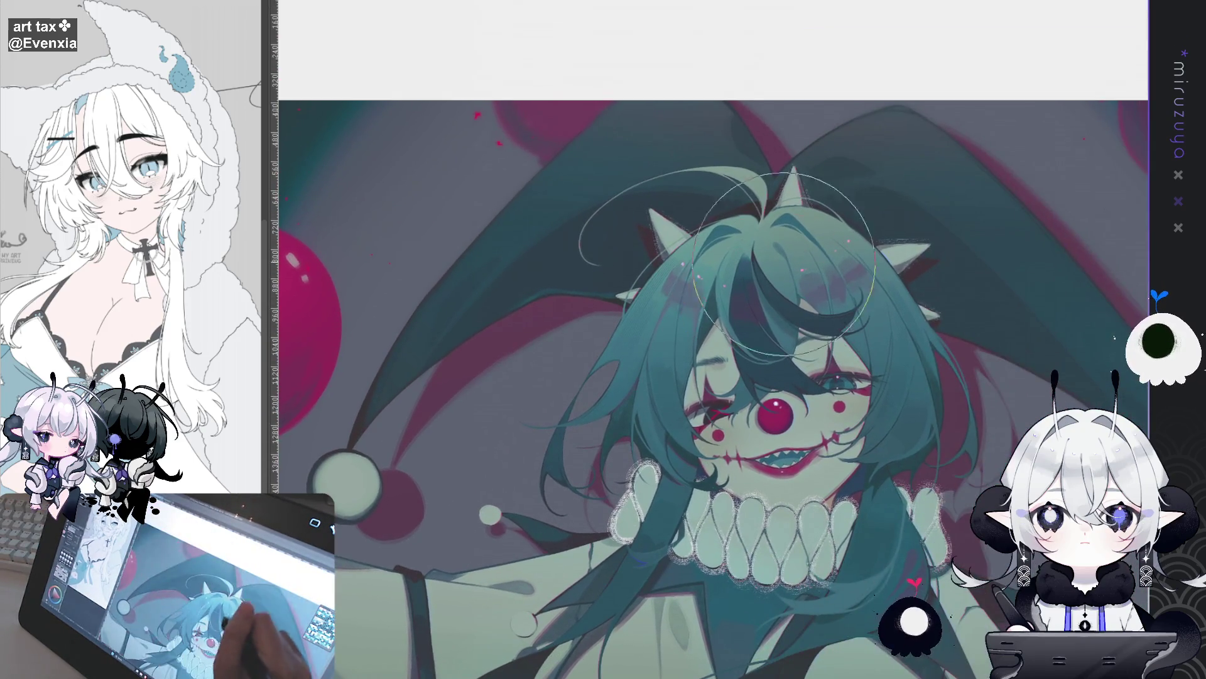
mouse_move(543, 249)
left_mouse_down()
mouse_move(367, 112)
mouse_move(324, 99)
left_mouse_up()
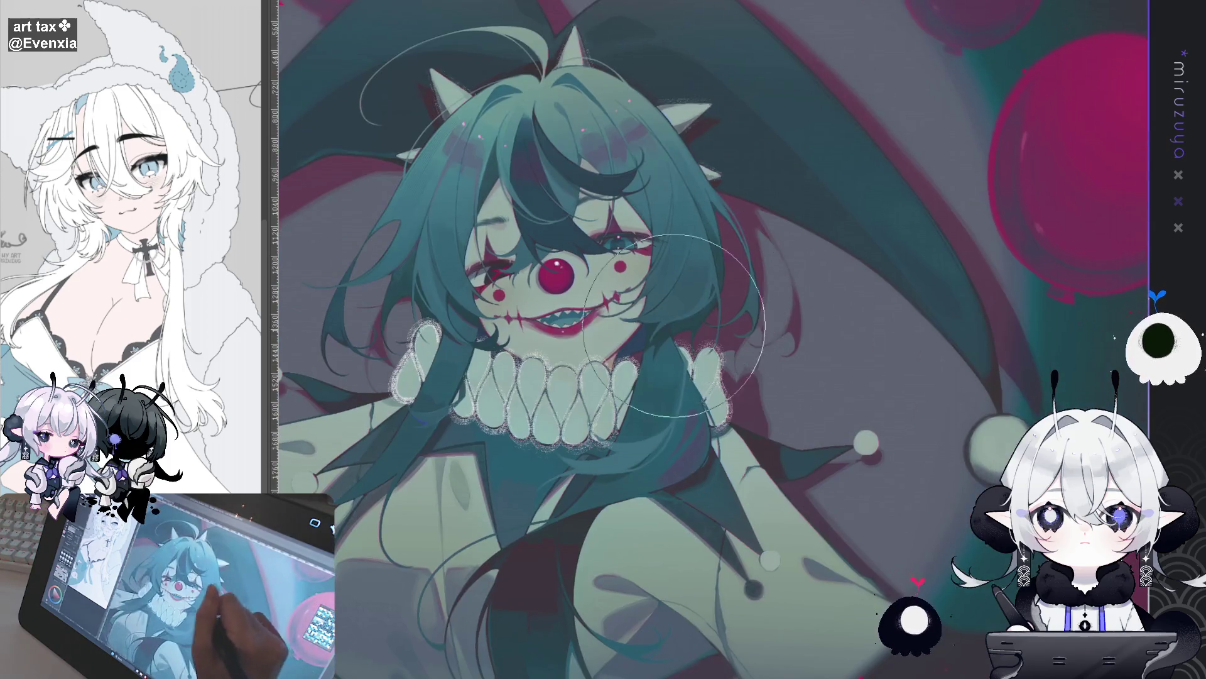
left_click_drag(915, 390, 603, 349)
mouse_move(848, 428)
left_mouse_down()
mouse_move(838, 533)
mouse_move(791, 514)
left_mouse_up()
left_click_drag(538, 502, 822, 490)
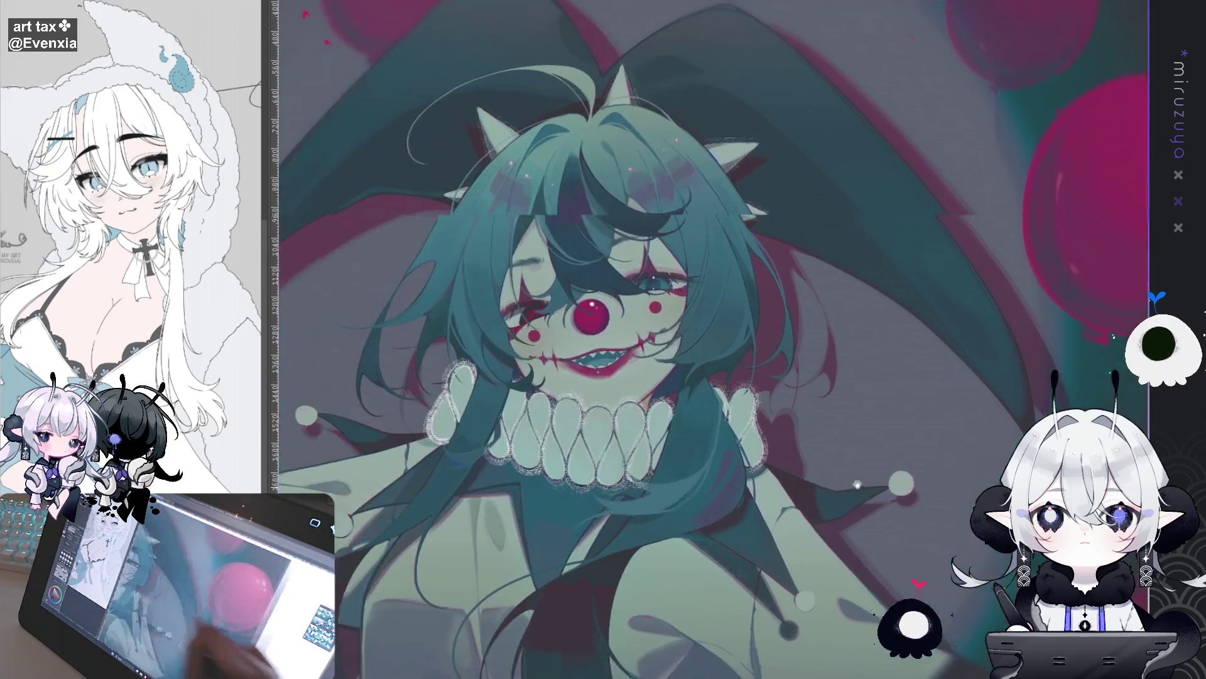
mouse_move(566, 440)
left_mouse_down()
mouse_move(913, 398)
mouse_move(1041, 350)
left_mouse_up()
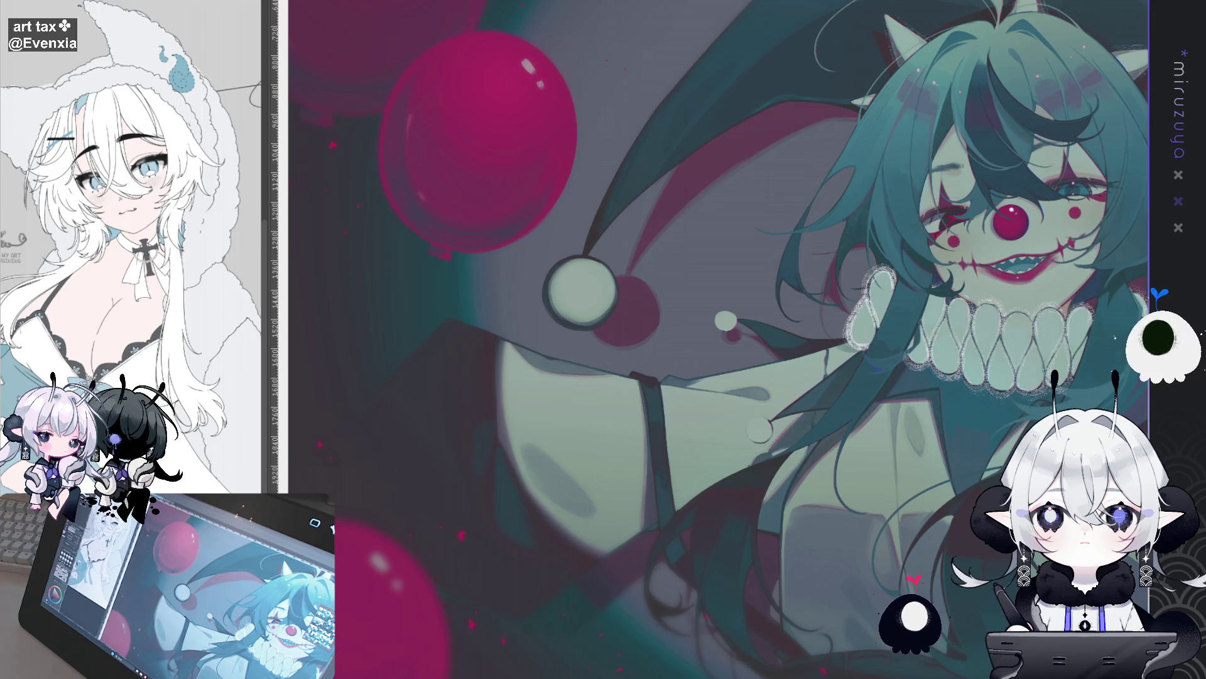
key("ctrl+minus")
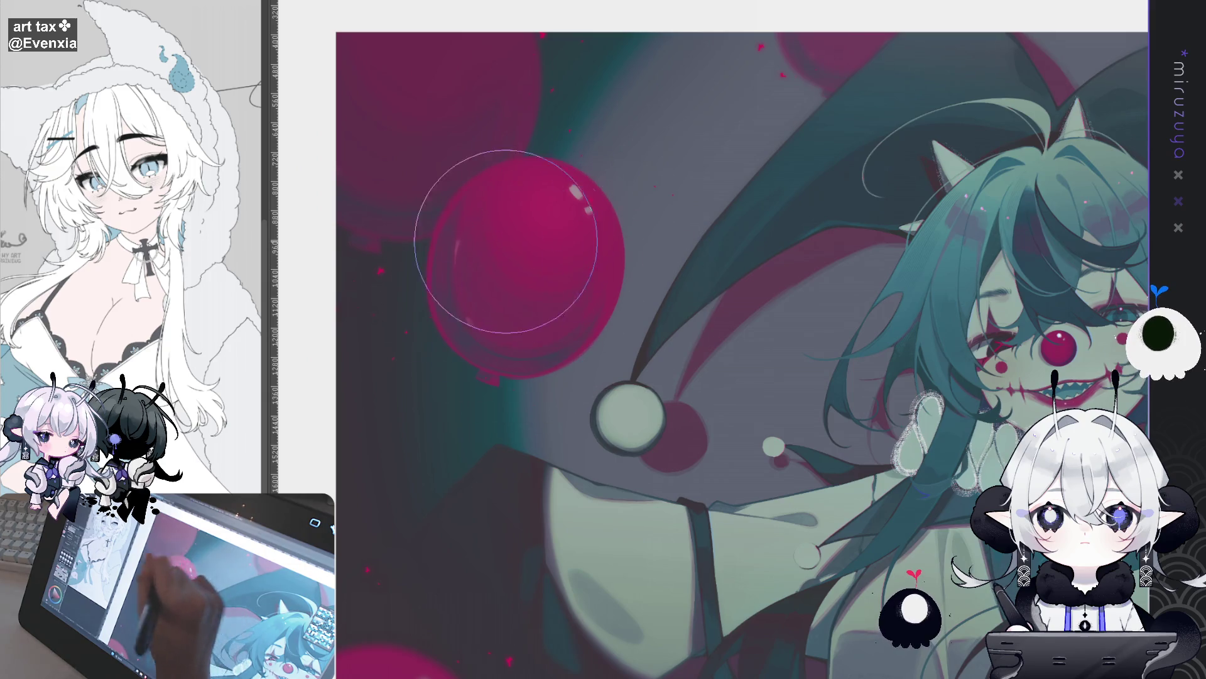
Pan over the hat, left balloon, pompom and lower sleeve.
mouse_move(868, 321)
left_mouse_down()
mouse_move(828, 340)
mouse_move(824, 320)
mouse_move(628, 436)
left_mouse_up()
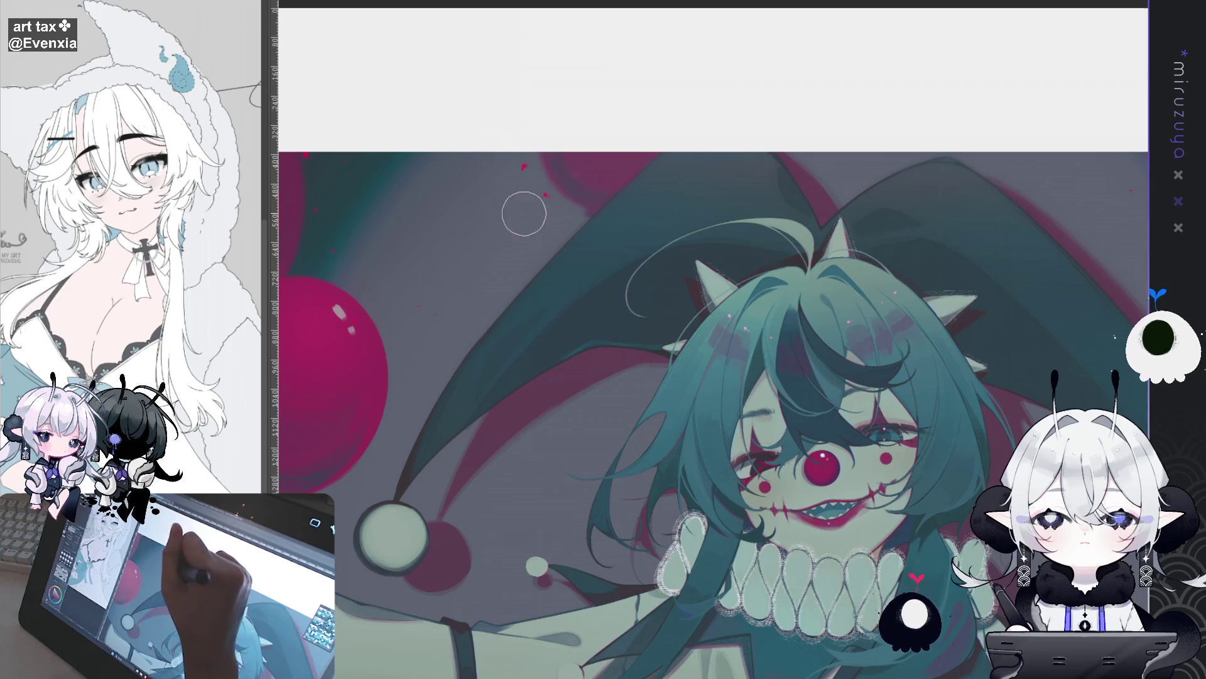
left_click_drag(531, 206, 638, 191)
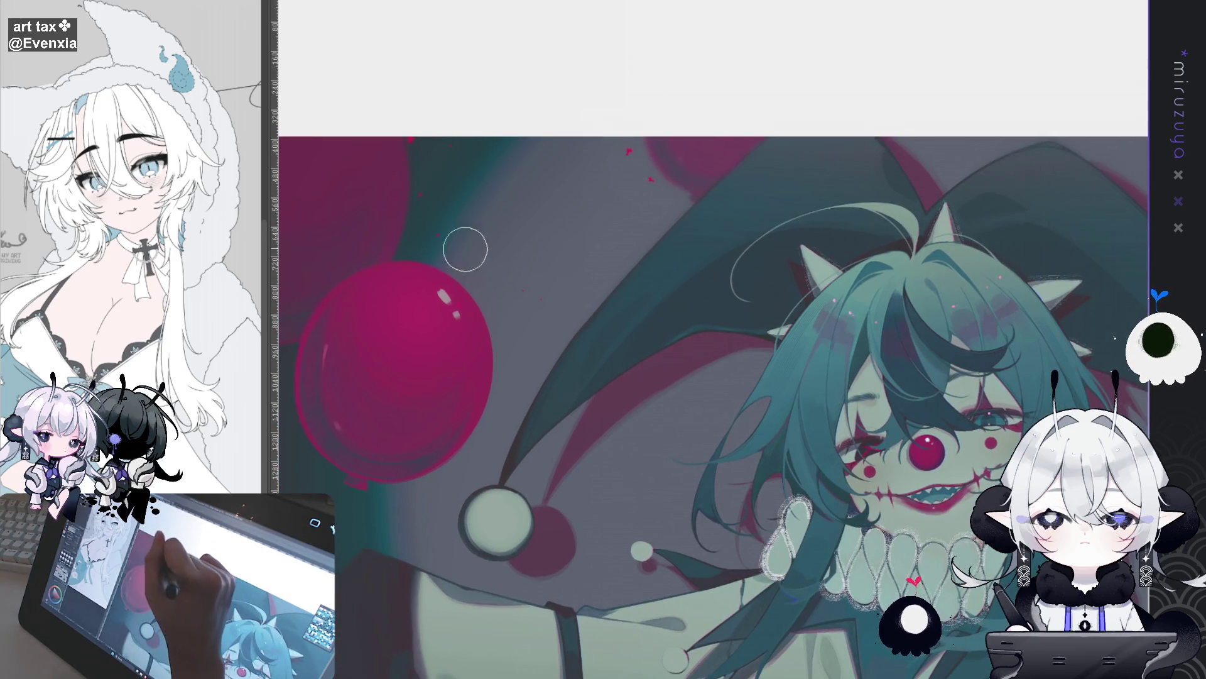
left_click_drag(463, 245, 652, 76)
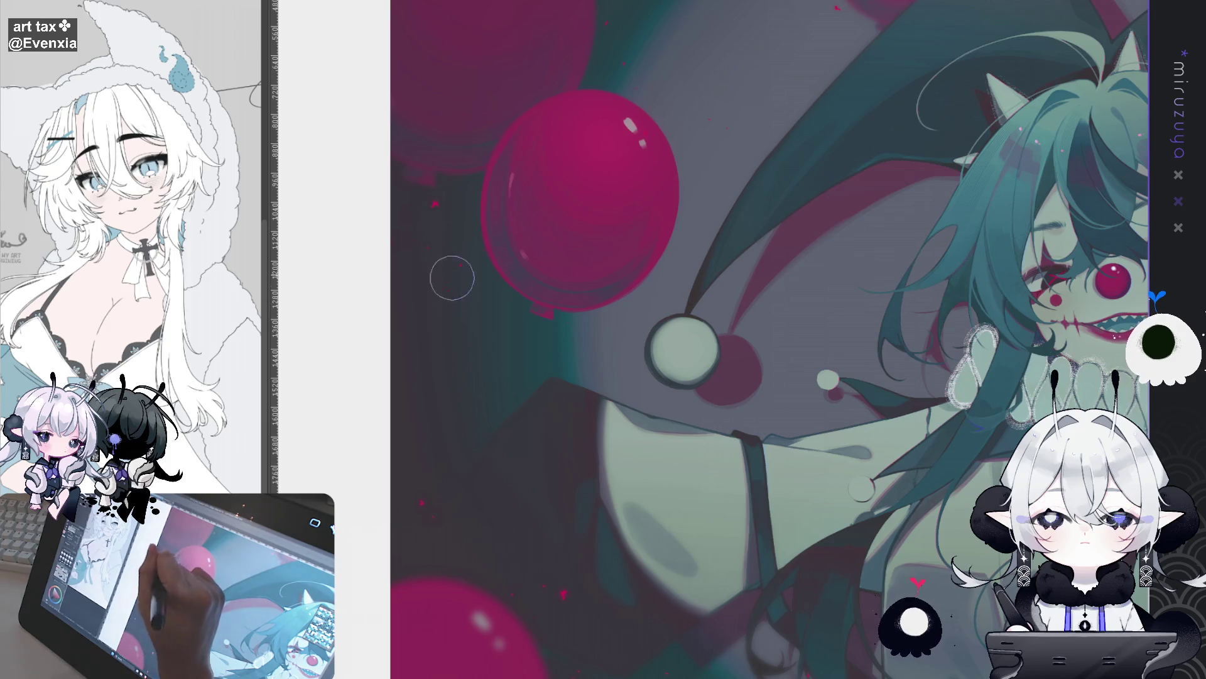
left_click_drag(569, 594, 476, 439)
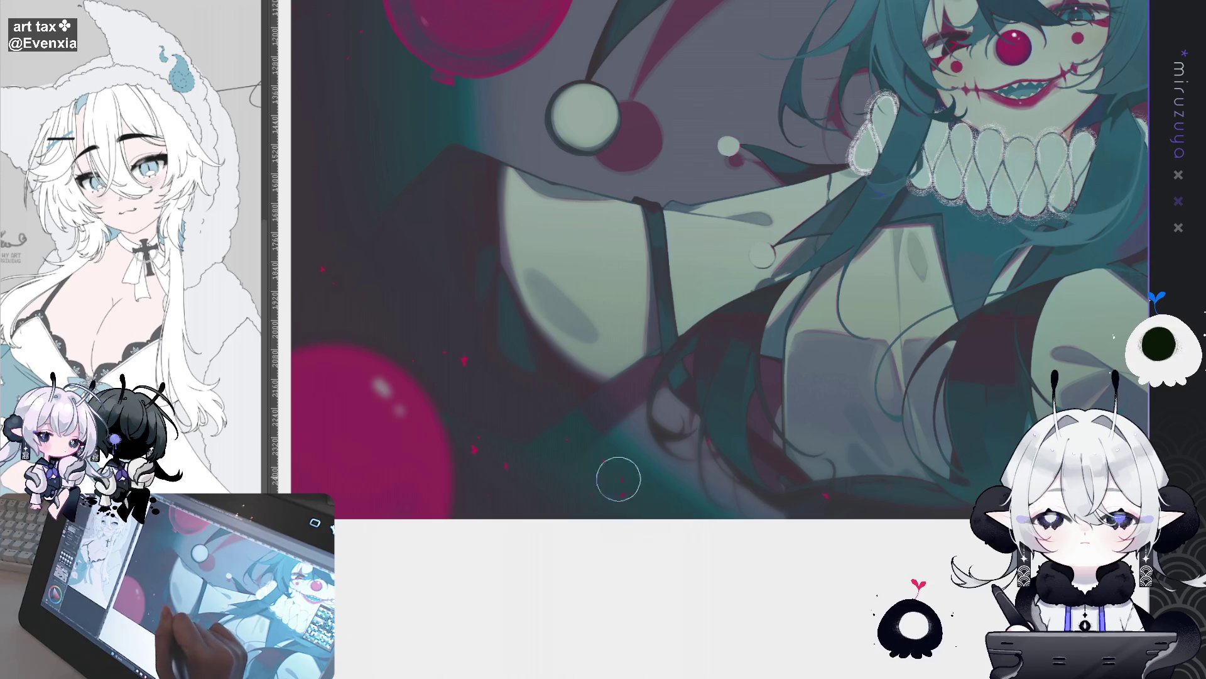
Flip the canvas view horizontally, check its edges, then fit the illustration to the window.
key("h")
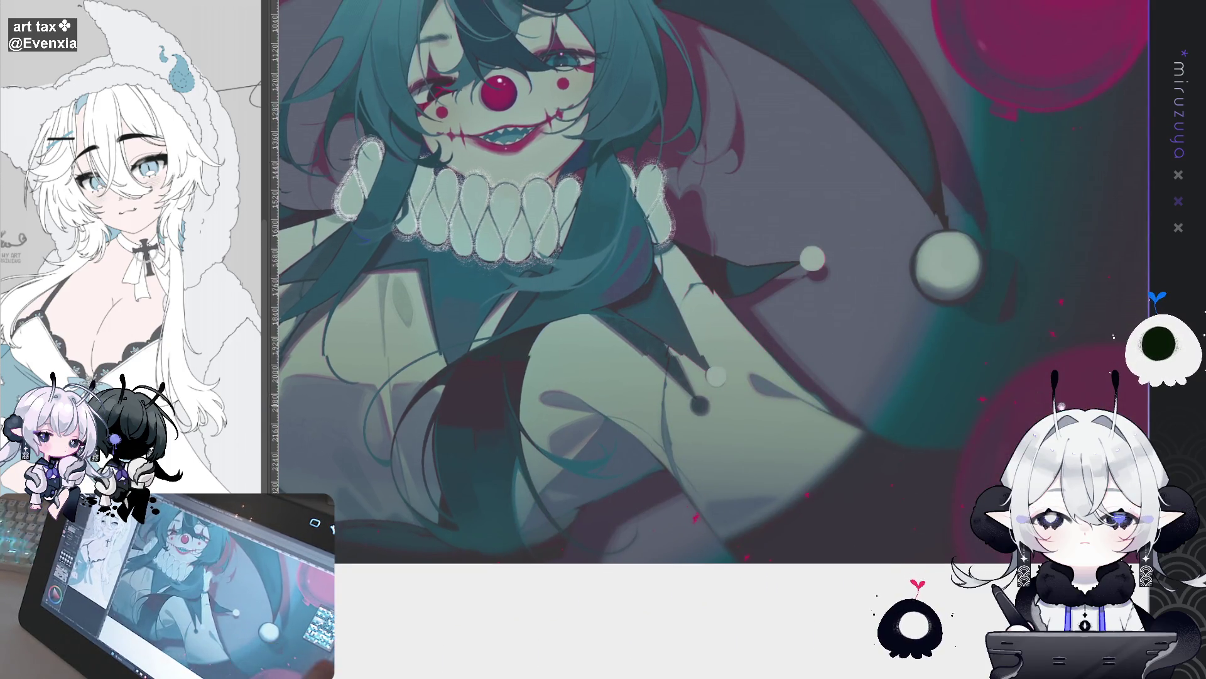
left_click_drag(890, 485, 774, 535)
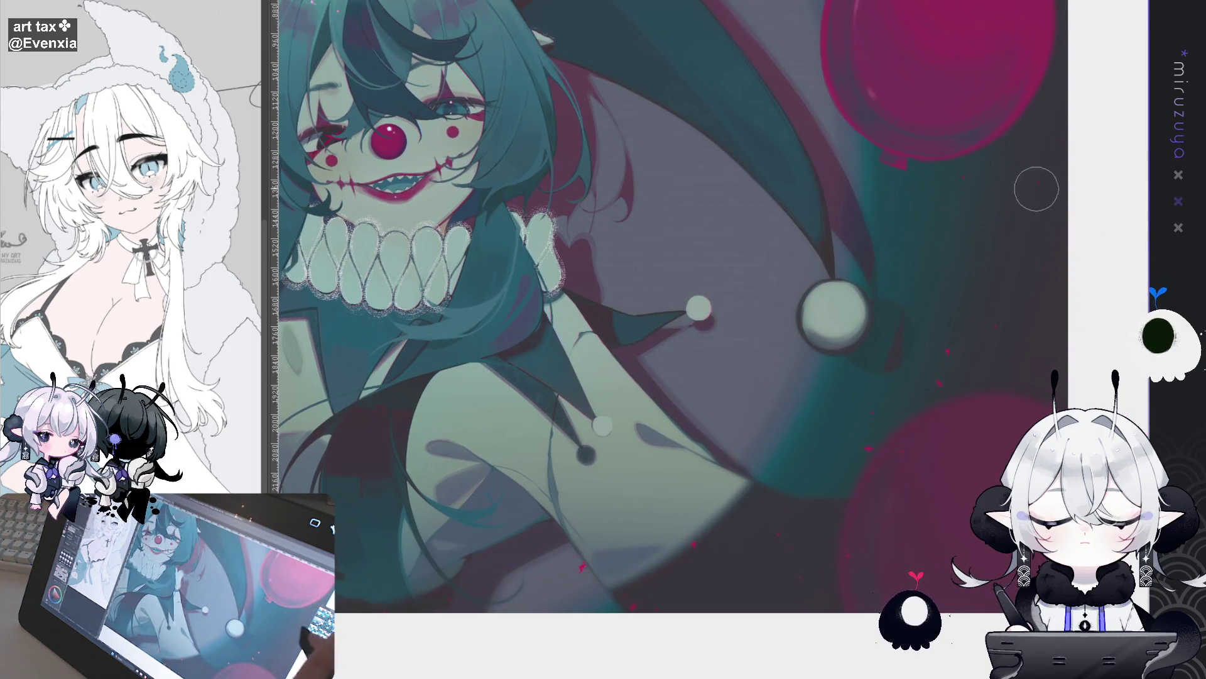
key("ctrl+0")
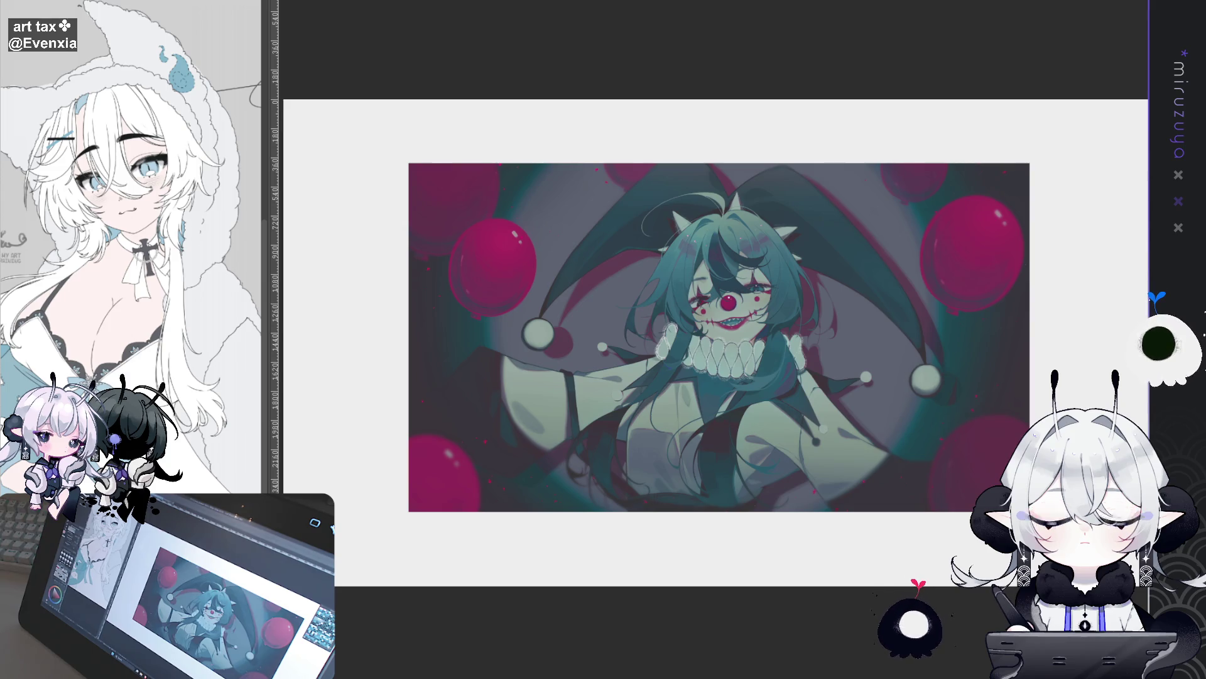
key("ctrl+plus")
key("ctrl+plus")
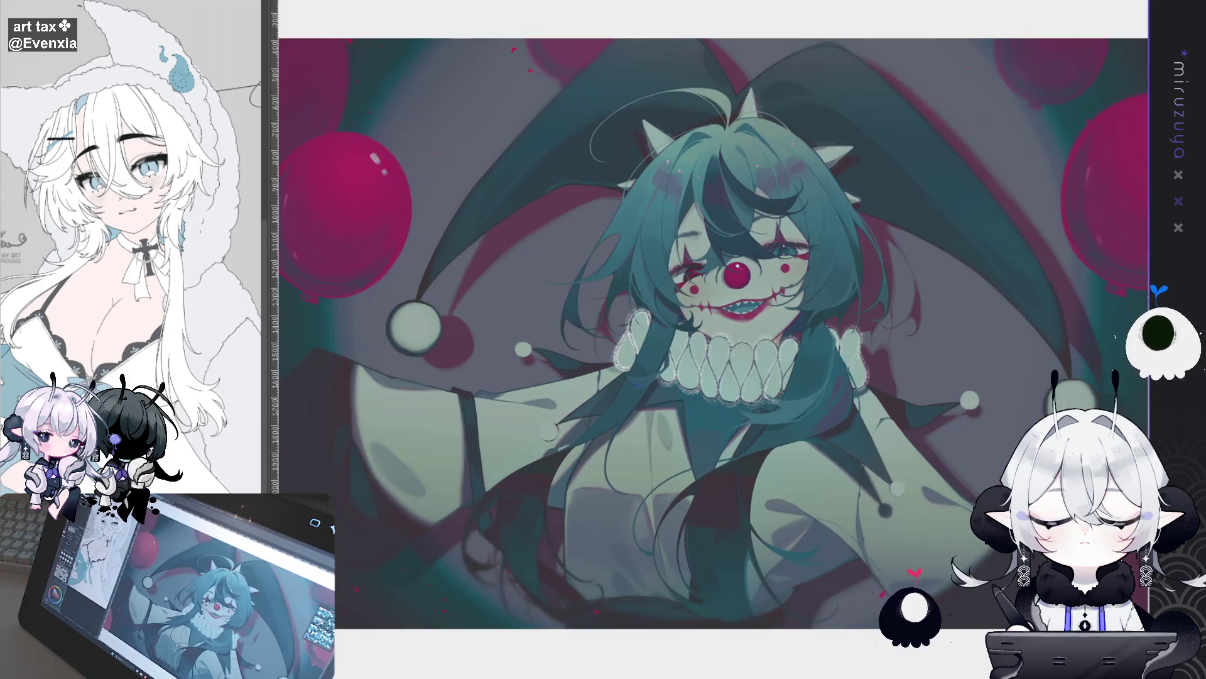
left_click_drag(737, 272, 602, 297)
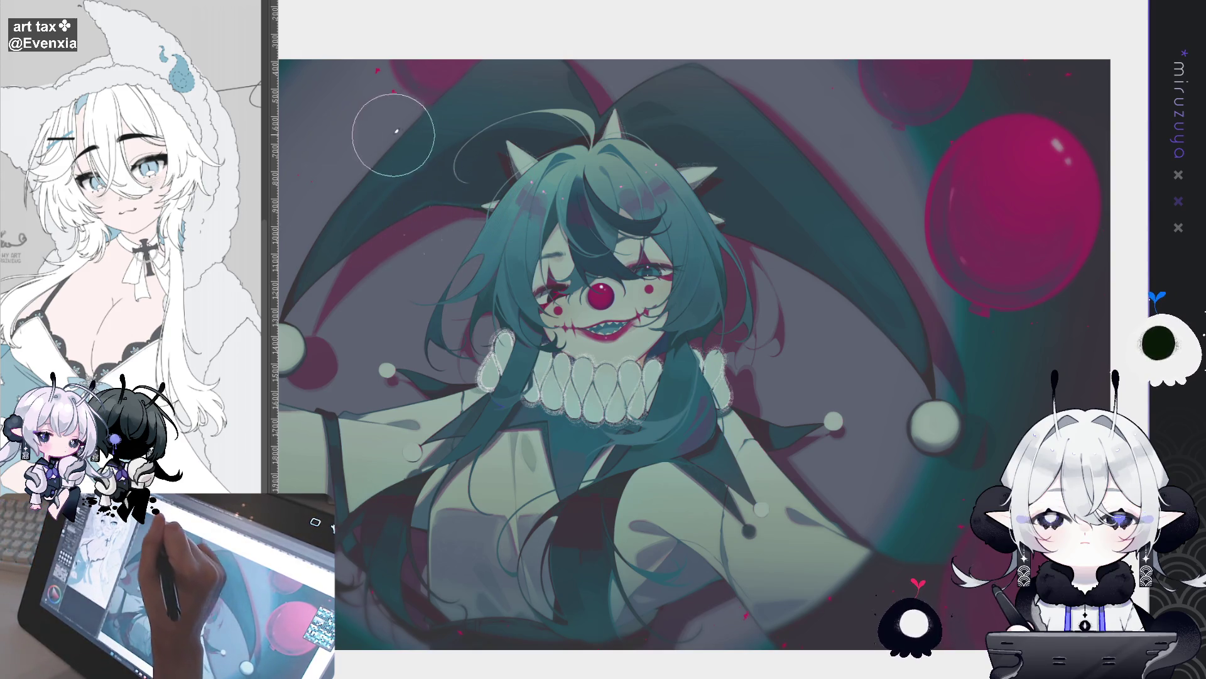
left_click(788, 106)
left_click(870, 246)
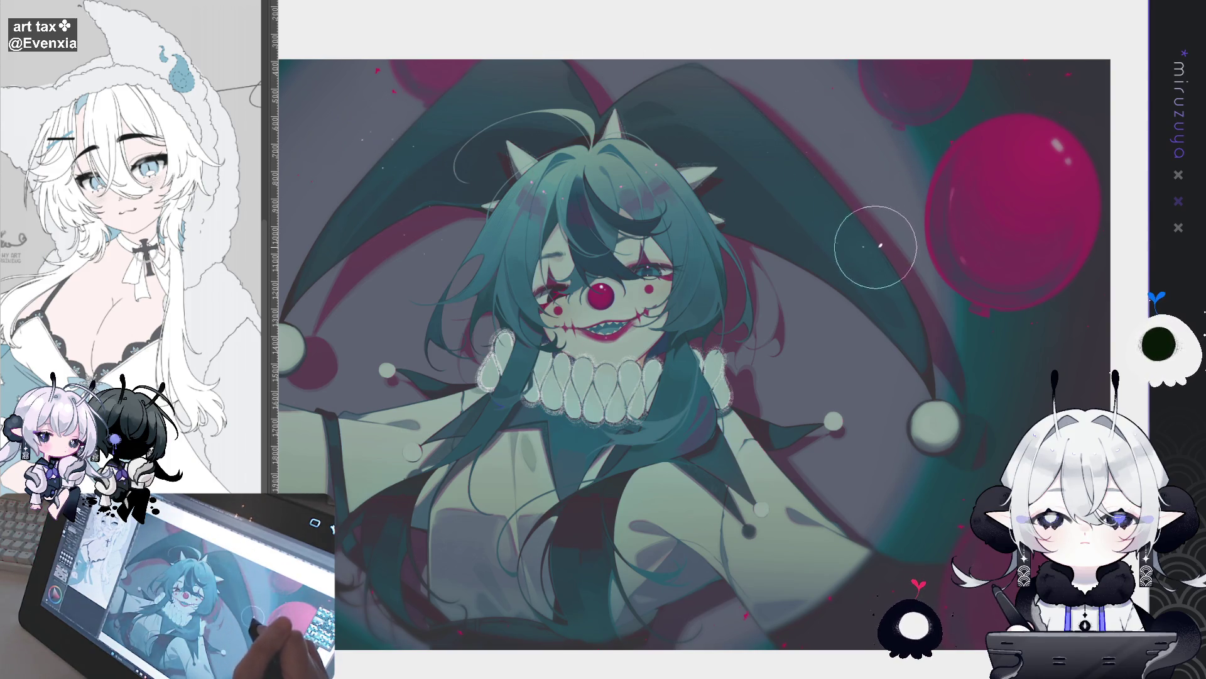
left_click_drag(856, 377, 944, 241)
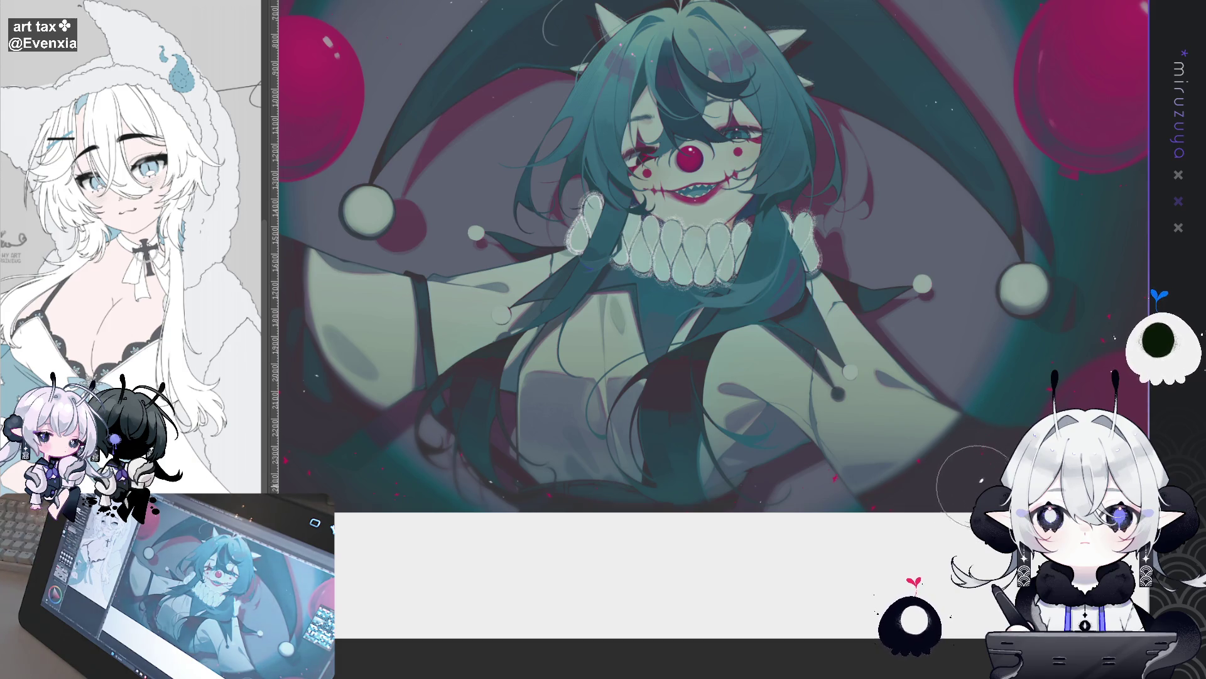
mouse_move(1104, 331)
left_mouse_down()
mouse_move(867, 572)
mouse_move(987, 369)
left_mouse_up()
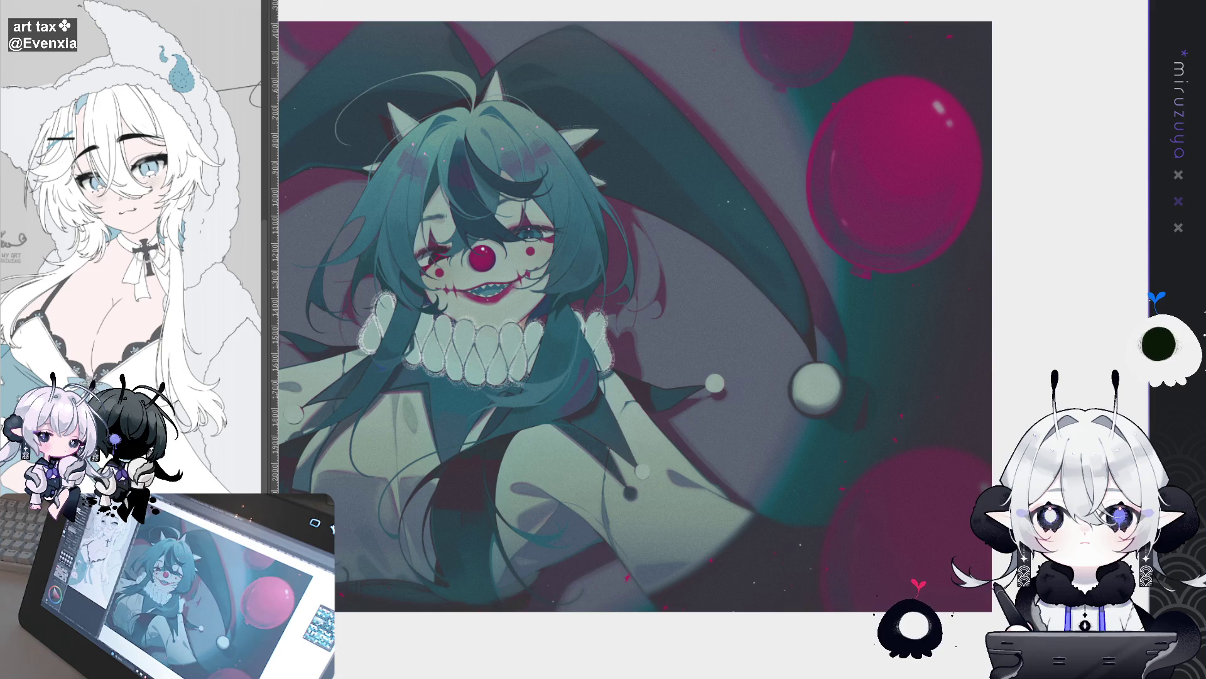
left_click_drag(785, 412, 956, 415)
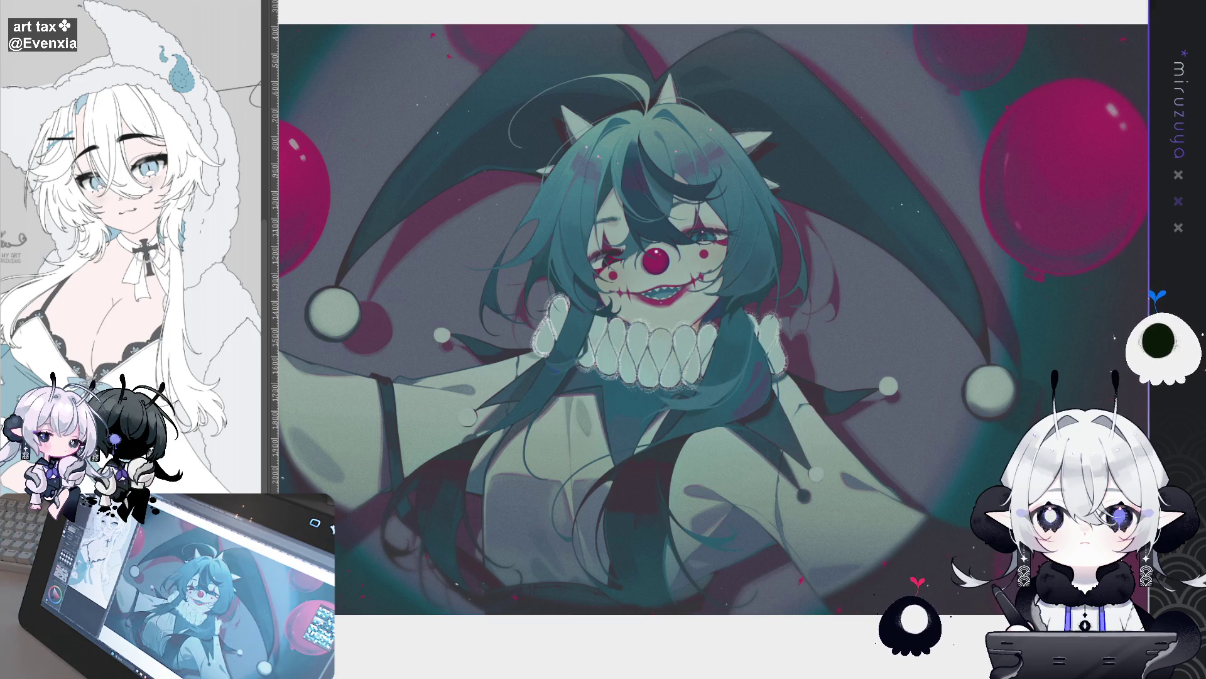
Zoom and rotate toward the lower arm, then undo the stray red stroke there.
key("ctrl+plus")
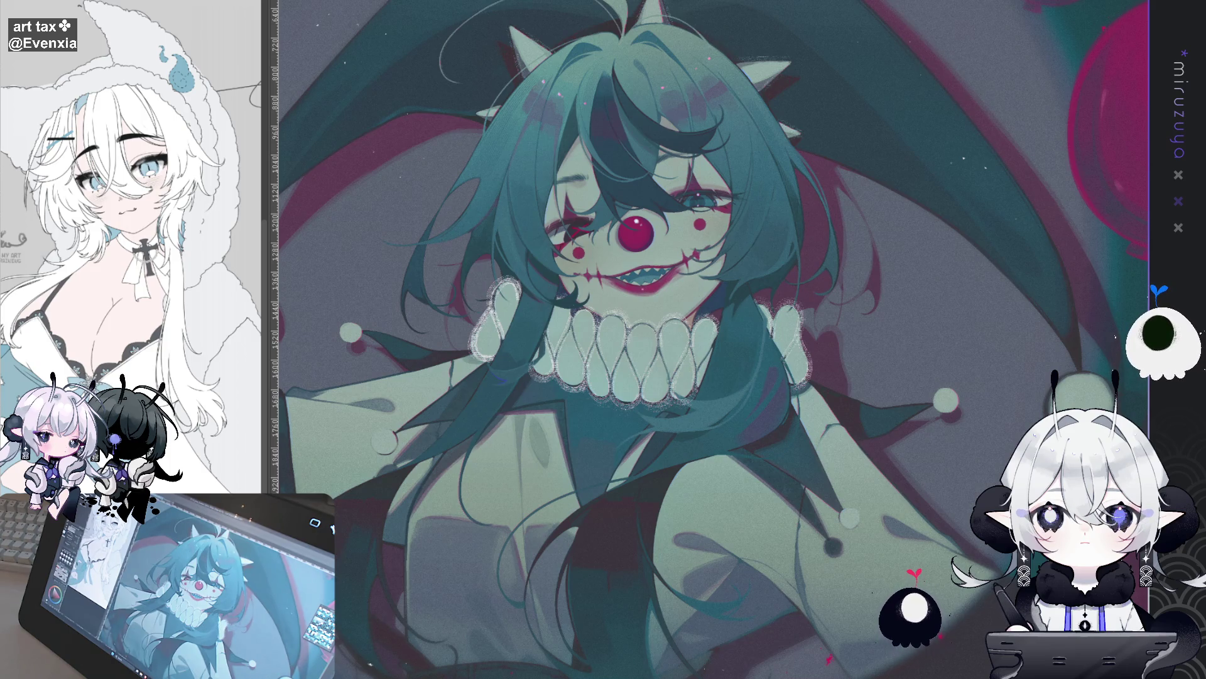
scroll(710, 340, "up", 5)
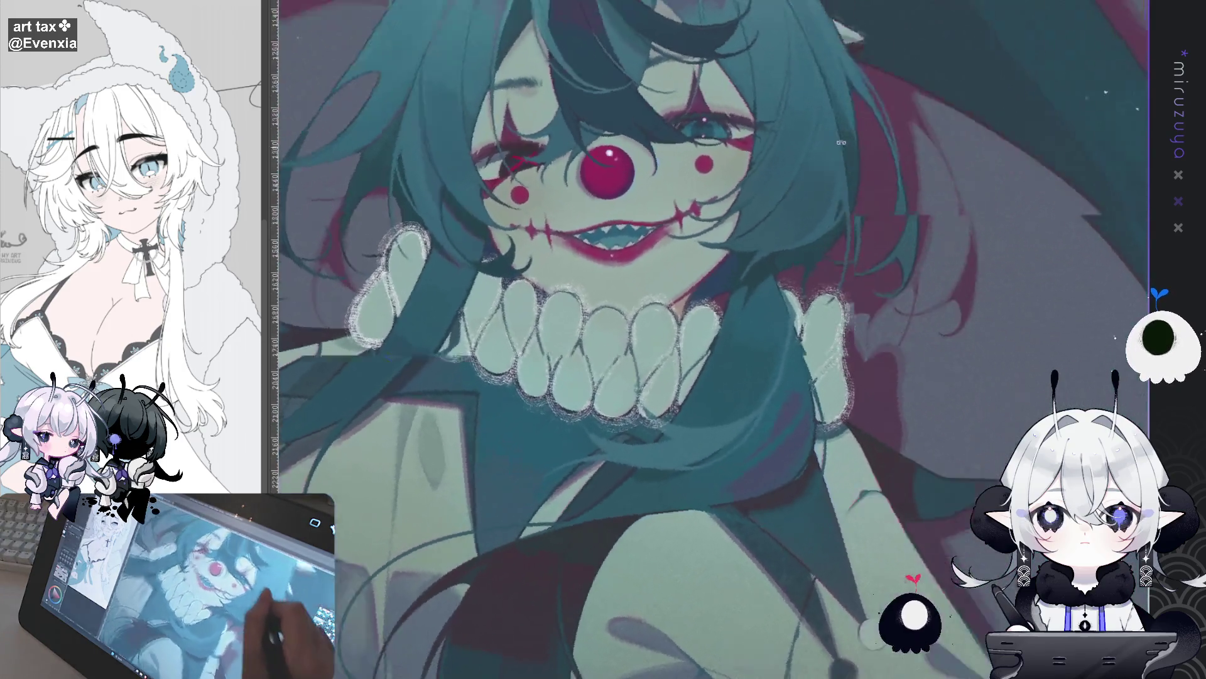
mouse_move(841, 143)
left_mouse_down()
mouse_move(963, 289)
mouse_move(783, 111)
mouse_move(668, 21)
left_mouse_up()
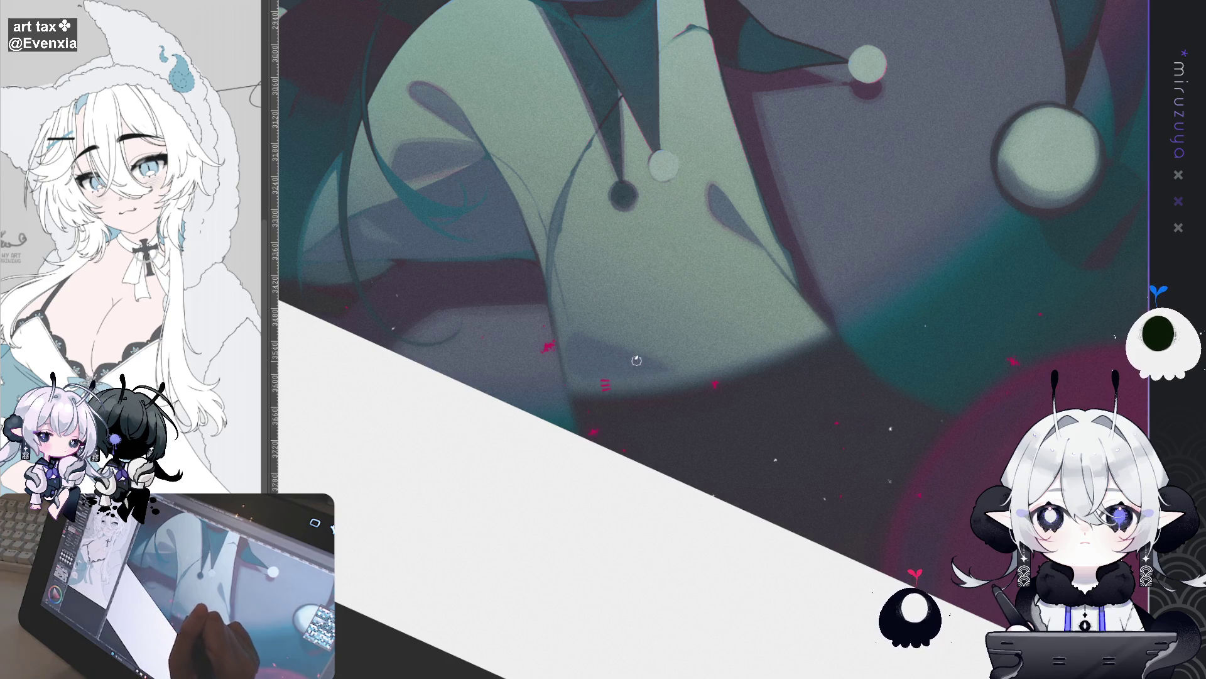
left_click_drag(632, 346, 676, 285)
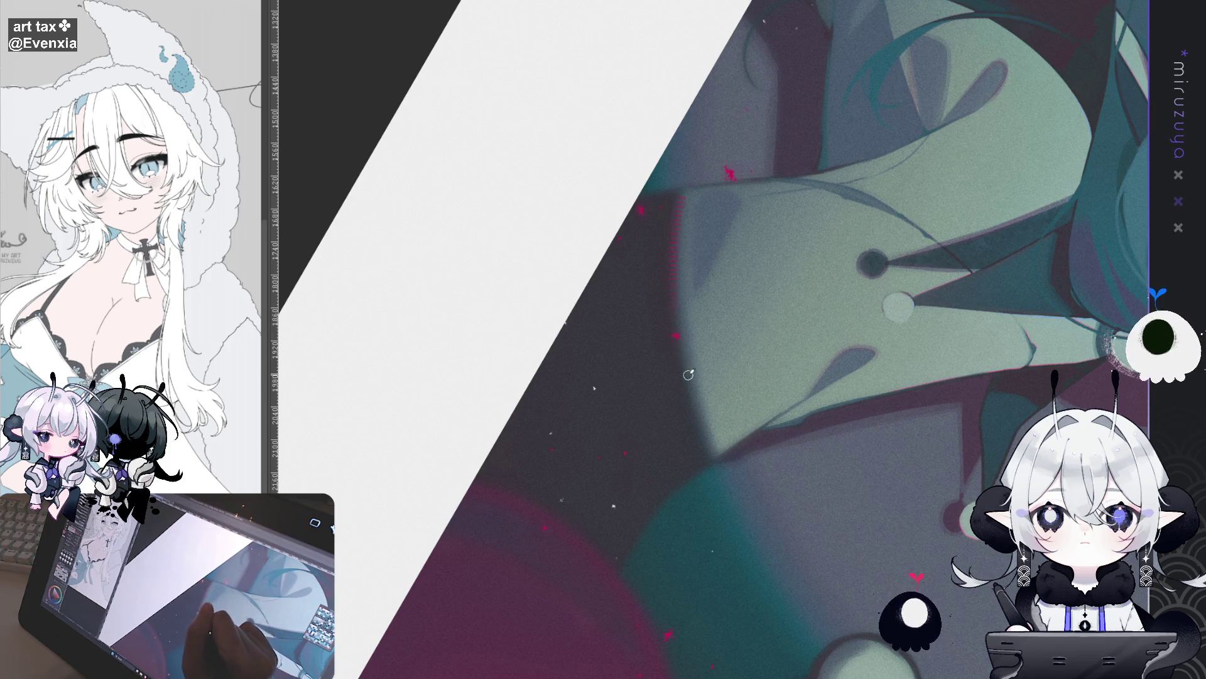
scroll(707, 458, "down", 10)
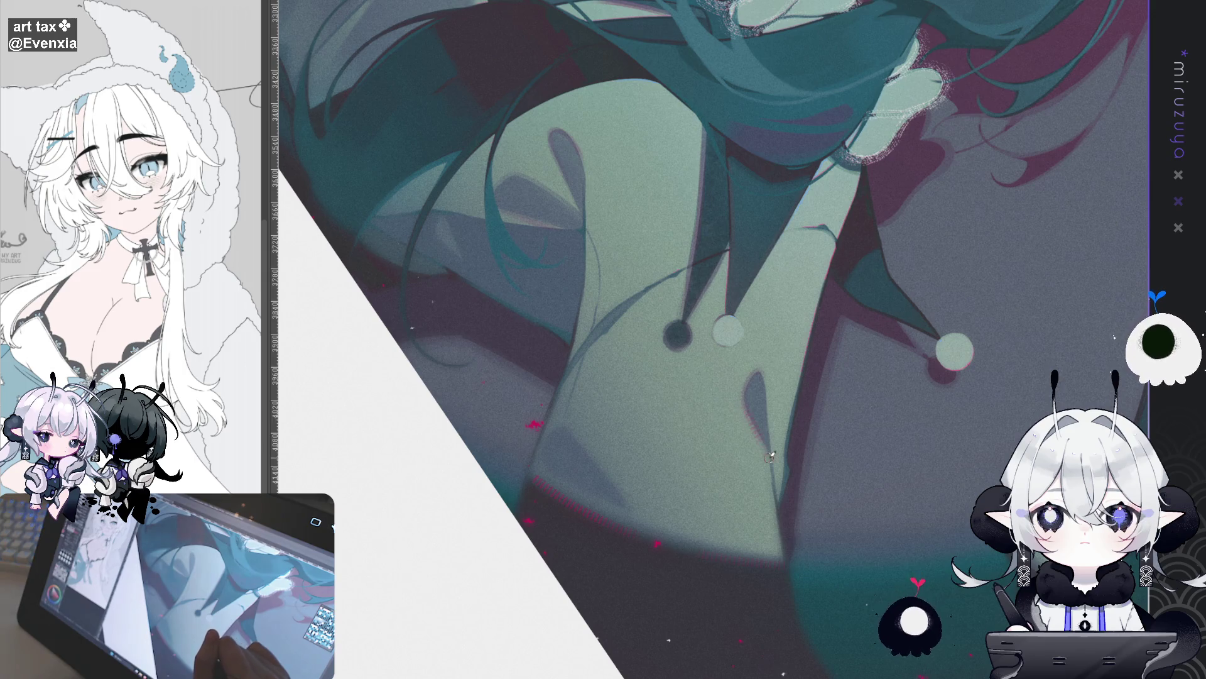
scroll(746, 355, "up", 3)
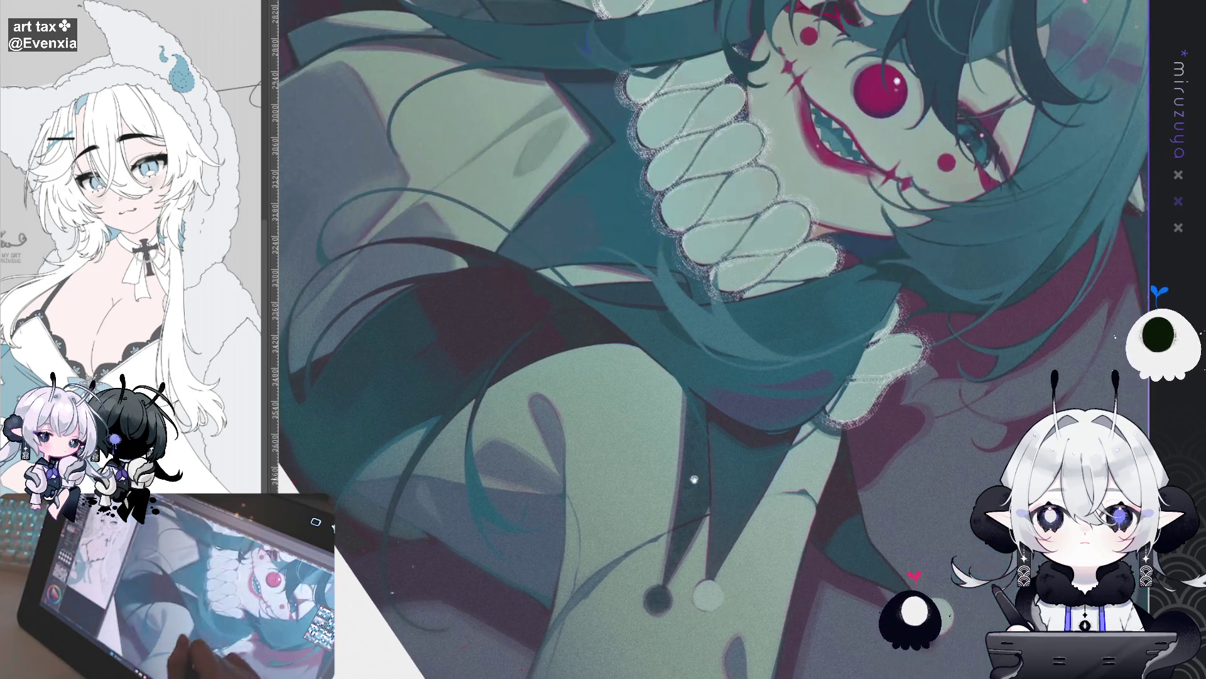
key("ctrl+z")
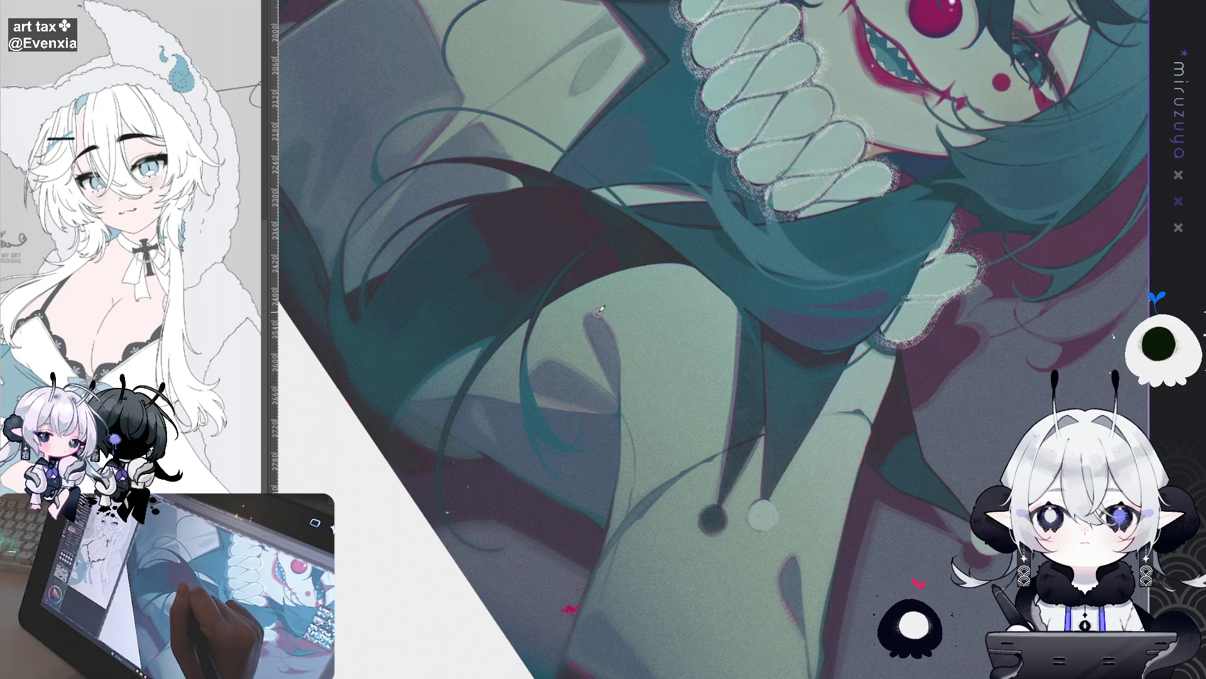
Rotate the view back upright over the face, ruff collar and strap.
mouse_move(880, 353)
left_mouse_down()
mouse_move(783, 209)
mouse_move(729, 317)
left_mouse_up()
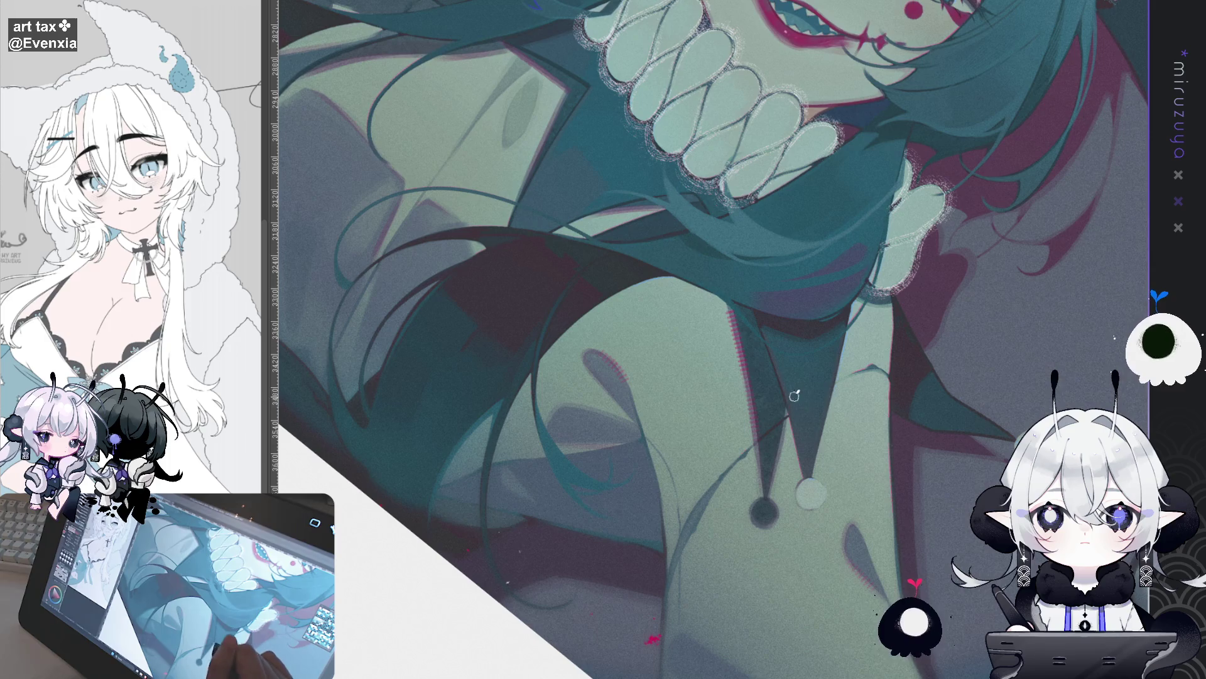
left_click_drag(796, 386, 619, 334)
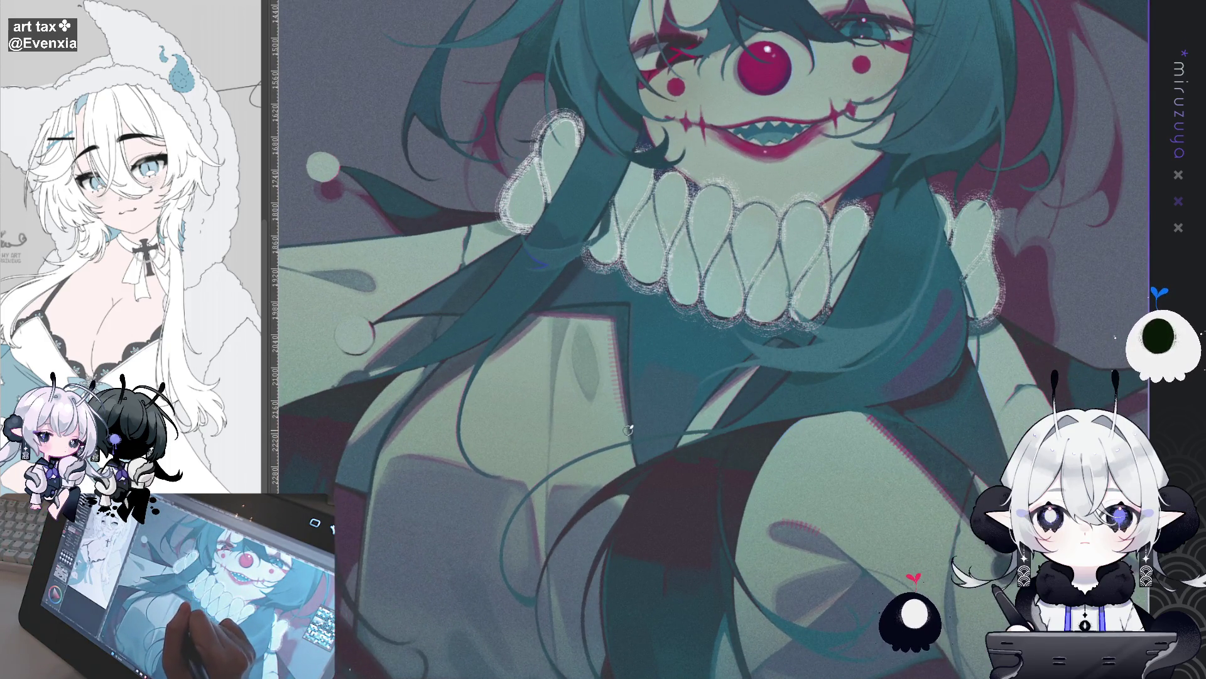
mouse_move(569, 347)
left_mouse_down()
mouse_move(677, 437)
mouse_move(717, 427)
mouse_move(797, 347)
mouse_move(788, 410)
left_mouse_up()
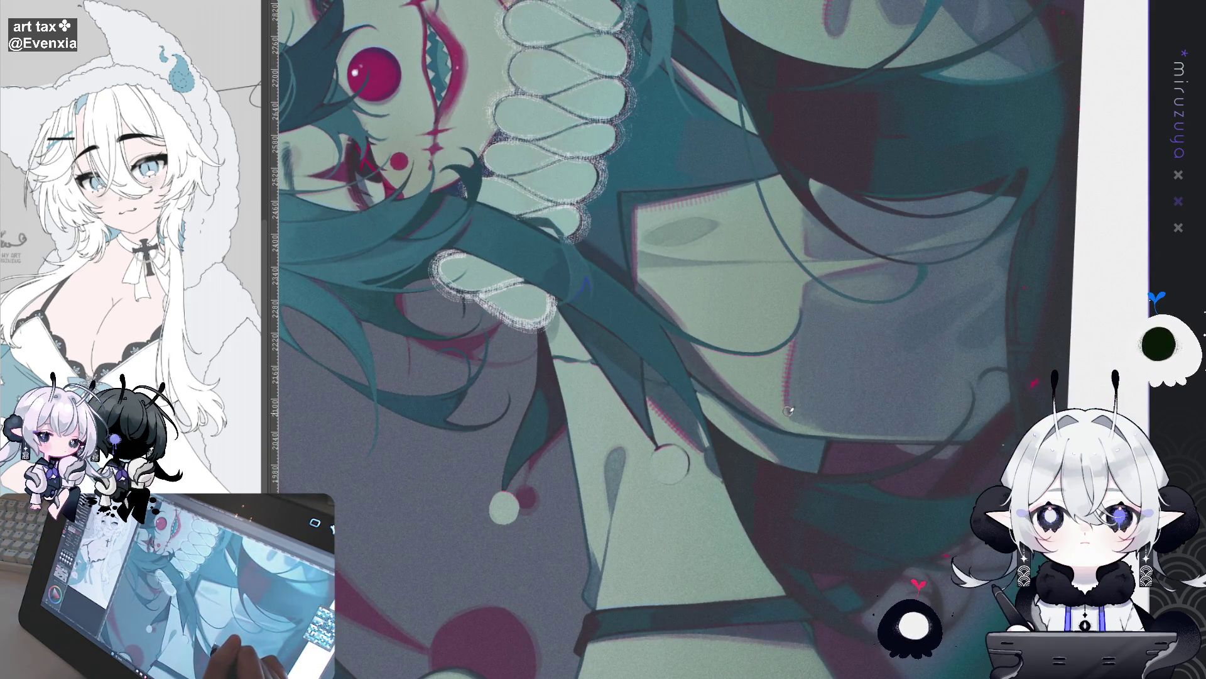
left_click_drag(807, 216, 796, 483)
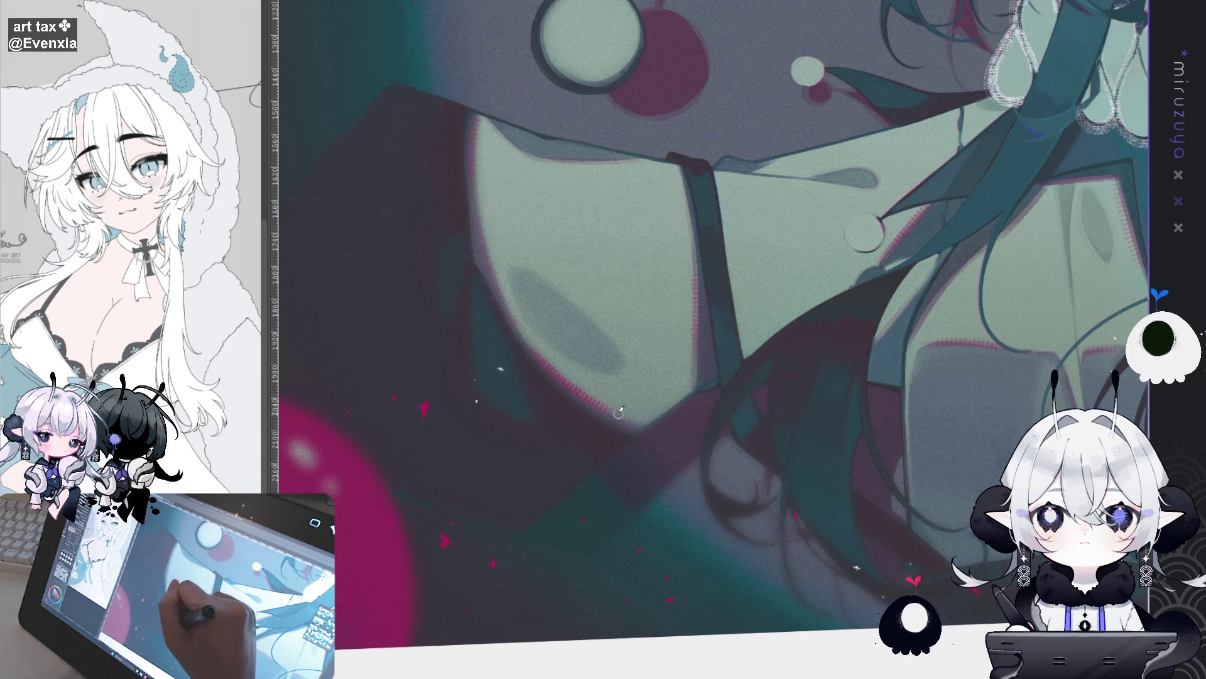
mouse_move(631, 424)
left_mouse_down()
mouse_move(812, 452)
mouse_move(739, 595)
left_mouse_up()
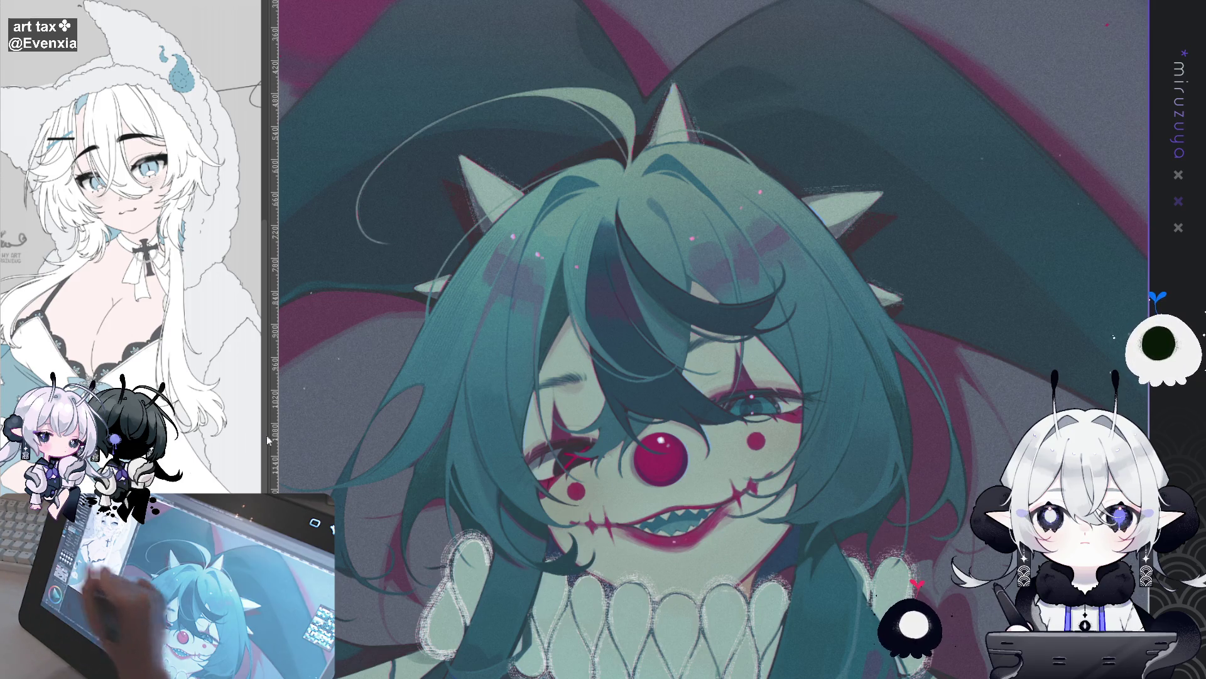
left_click_drag(488, 427, 509, 355)
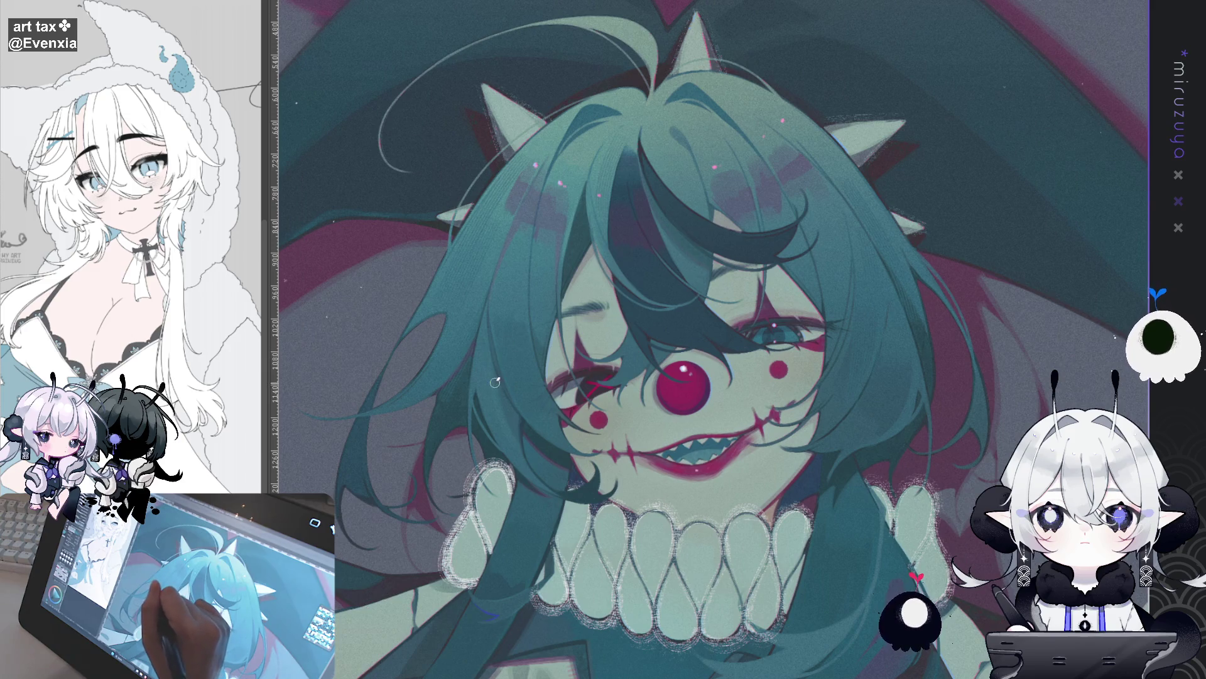
left_click_drag(518, 394, 662, 234)
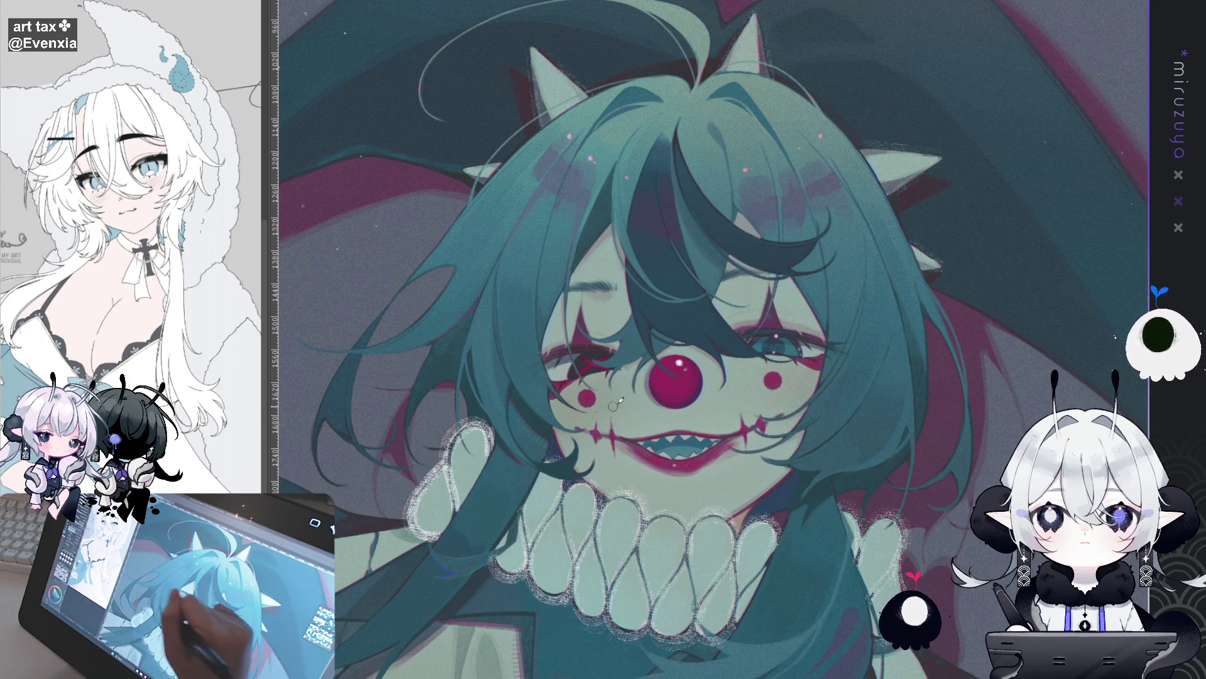
left_click_drag(928, 392, 907, 290)
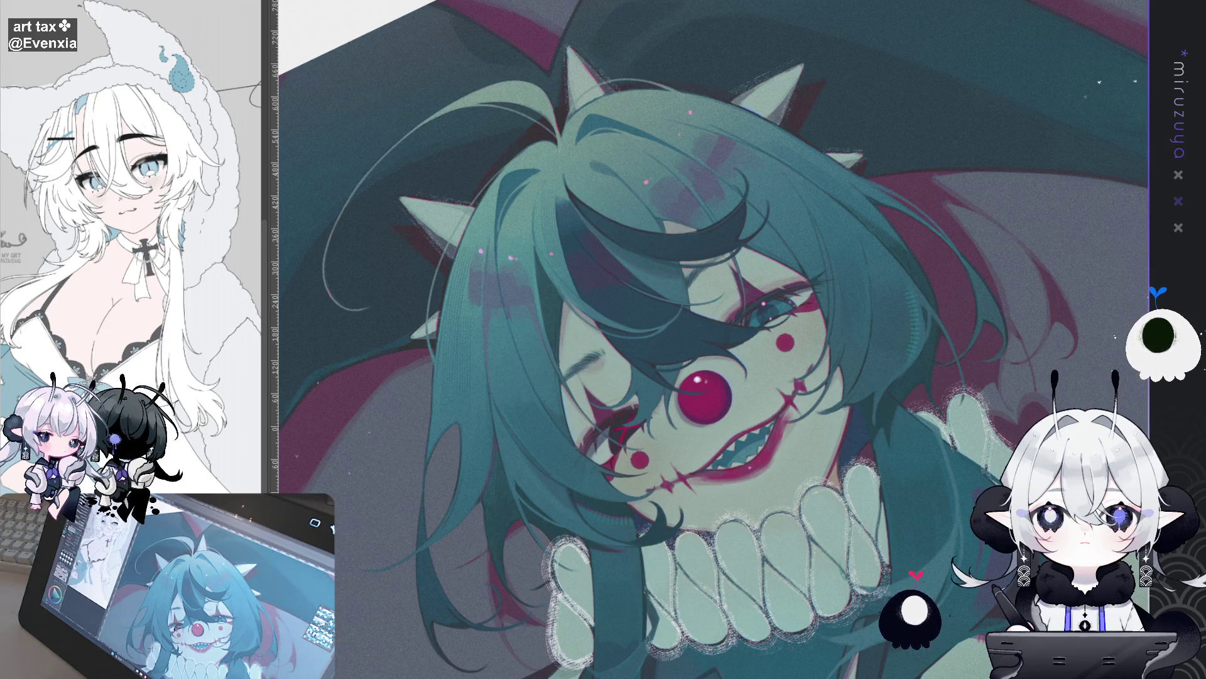
key("bracketright")
key("bracketright")
key("bracketright")
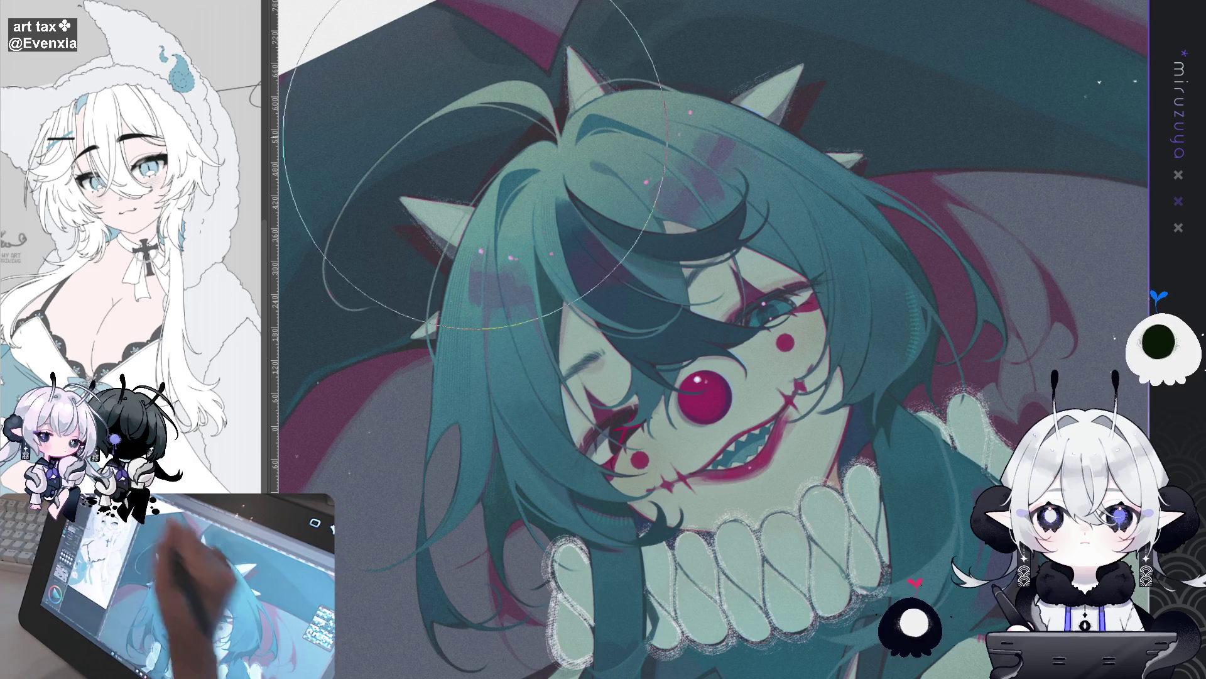
scroll(697, 327, "down", 4)
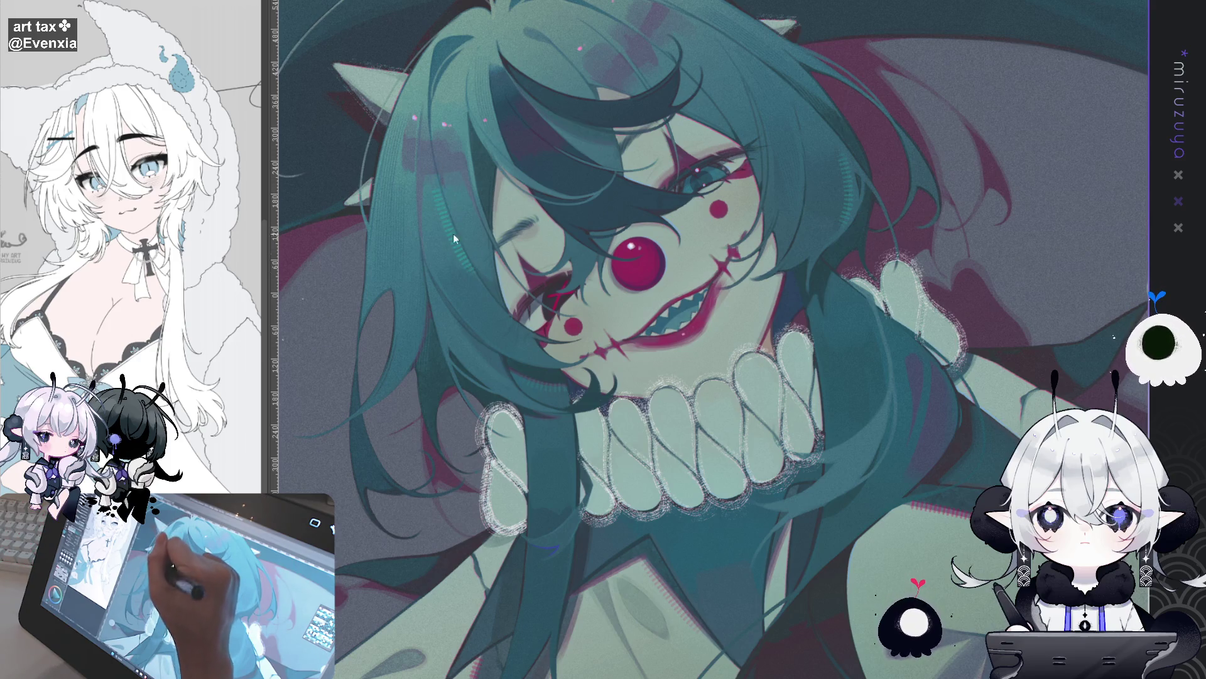
mouse_move(462, 239)
left_mouse_down()
mouse_move(961, 173)
mouse_move(435, 266)
left_mouse_up()
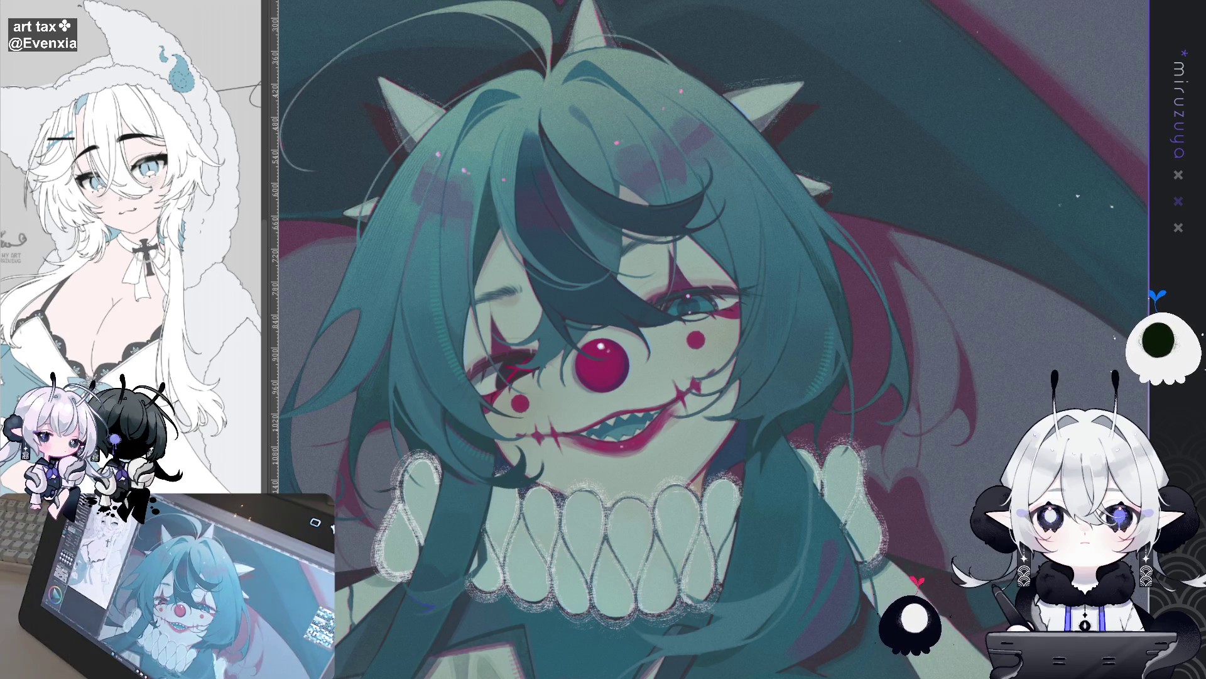
left_click_drag(691, 377, 597, 440)
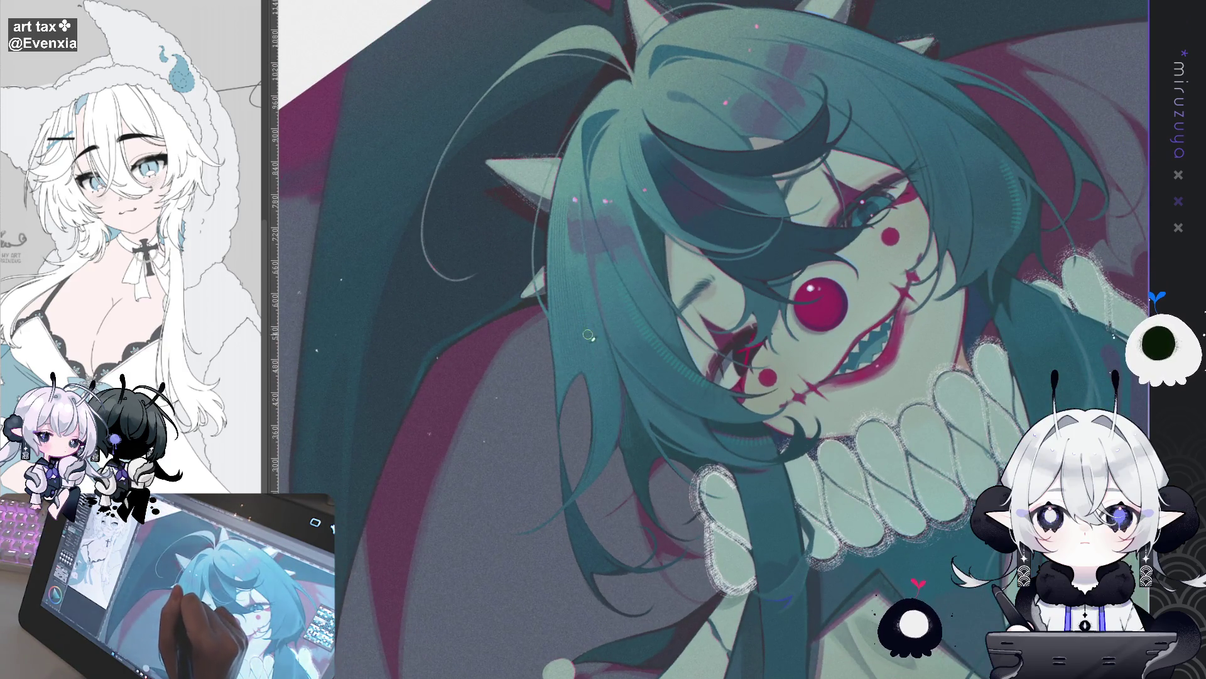
left_click_drag(692, 346, 628, 408)
left_click_drag(817, 327, 841, 363)
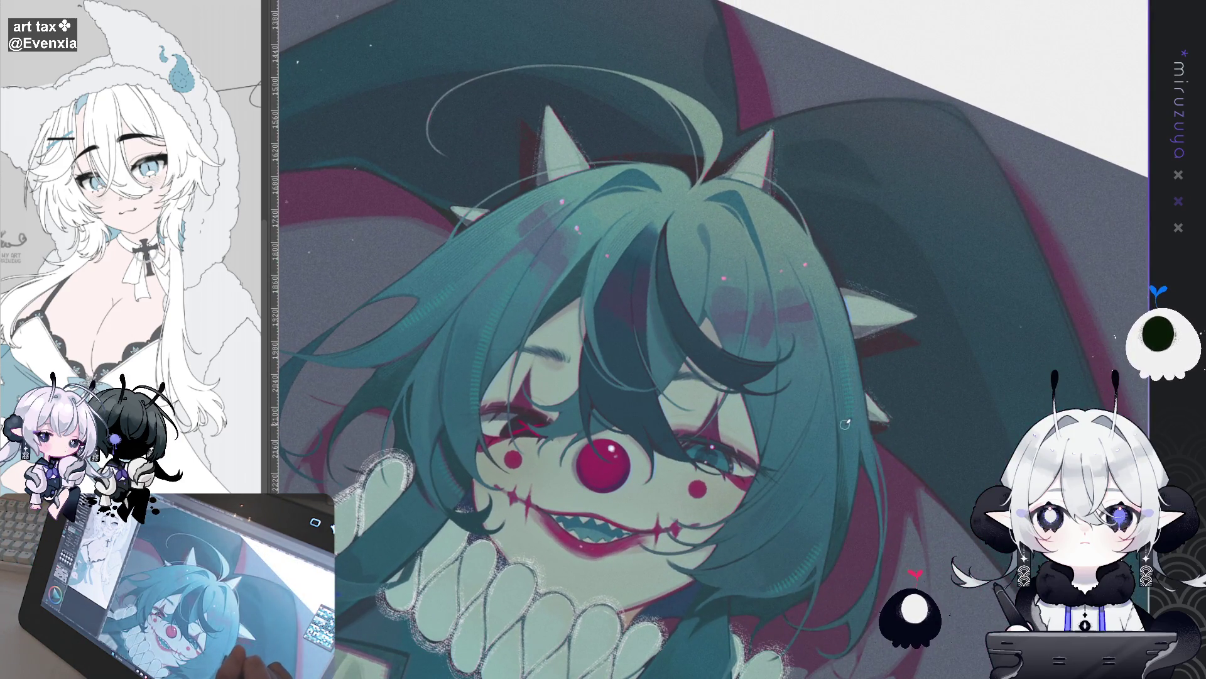
left_click_drag(828, 398, 804, 377)
left_click_drag(710, 340, 679, 364)
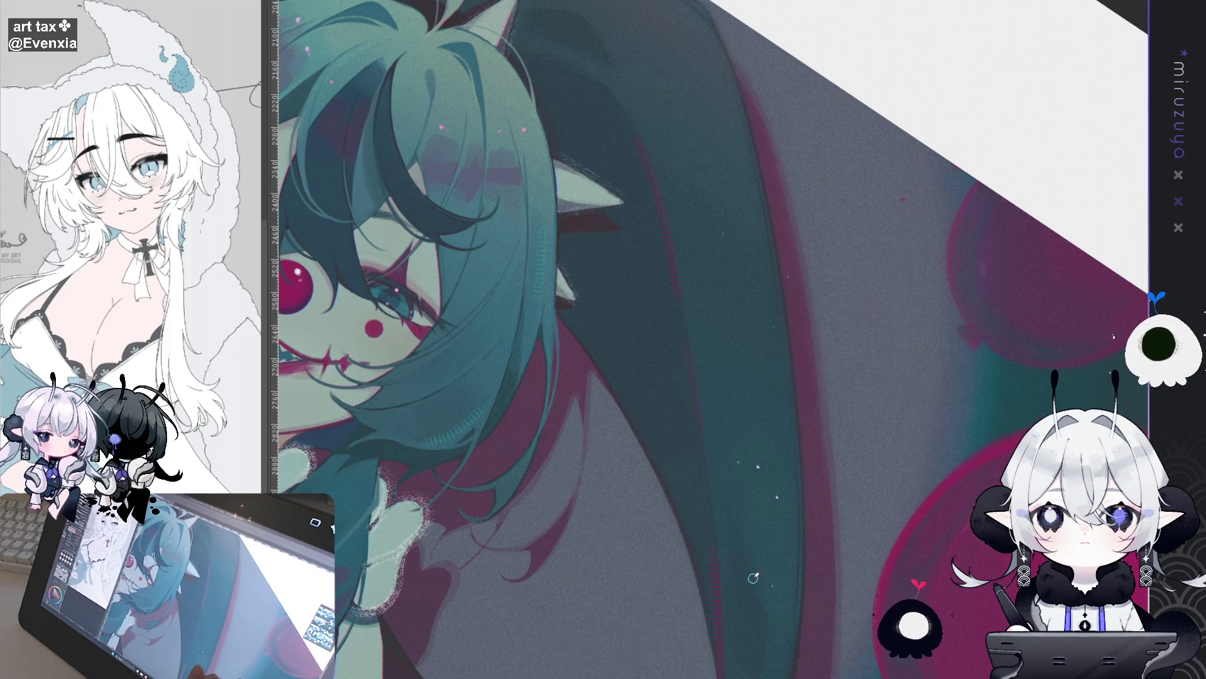
Mirror the canvas view and pan over the hat tips, pompoms, face and ruff.
left_click_drag(743, 595, 742, 458)
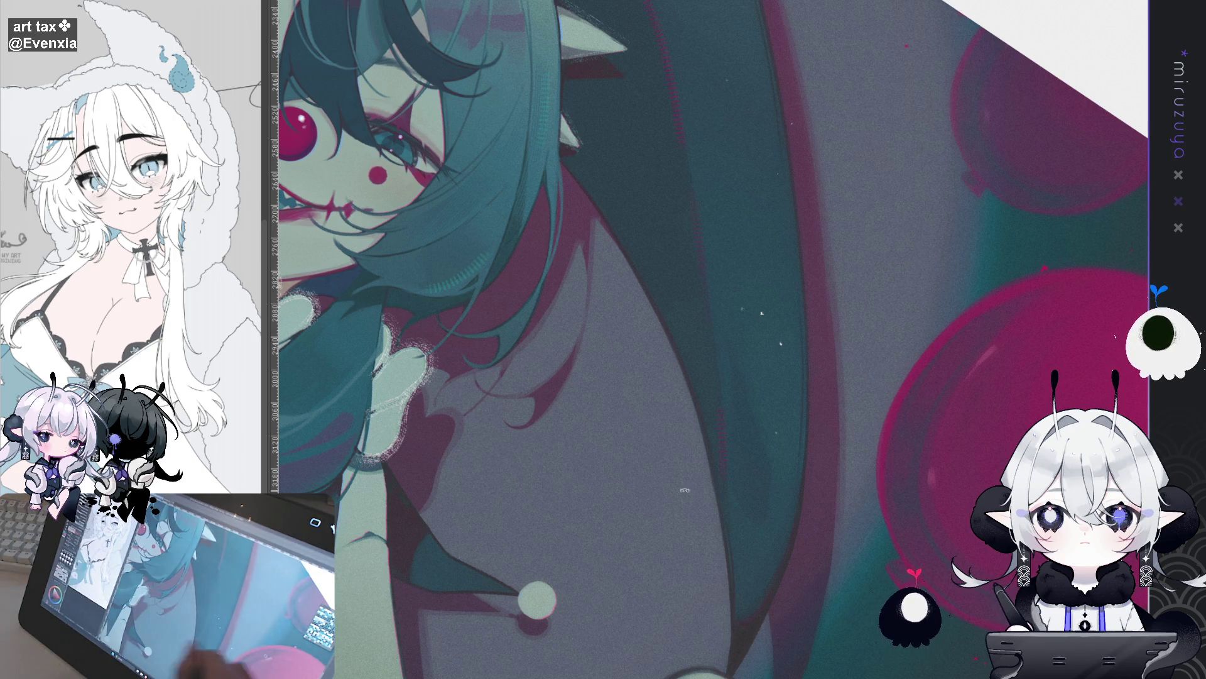
key("v")
left_click_drag(872, 528, 653, 403)
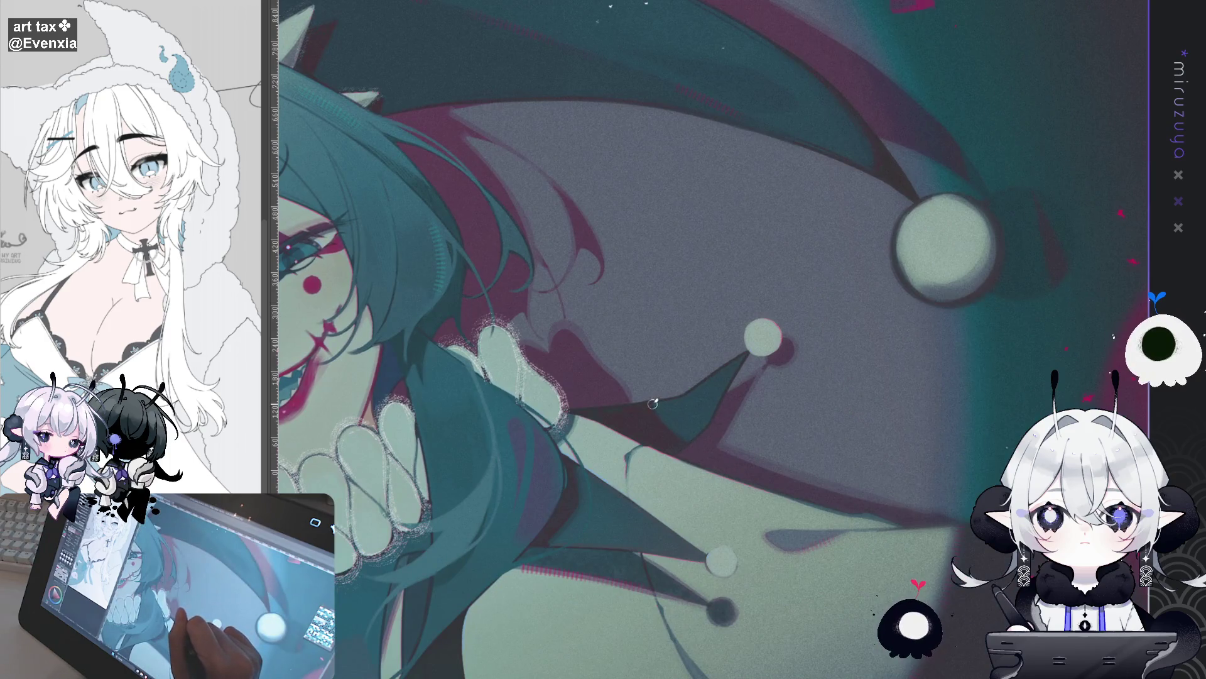
mouse_move(676, 435)
left_mouse_down()
mouse_move(625, 422)
mouse_move(722, 282)
left_mouse_up()
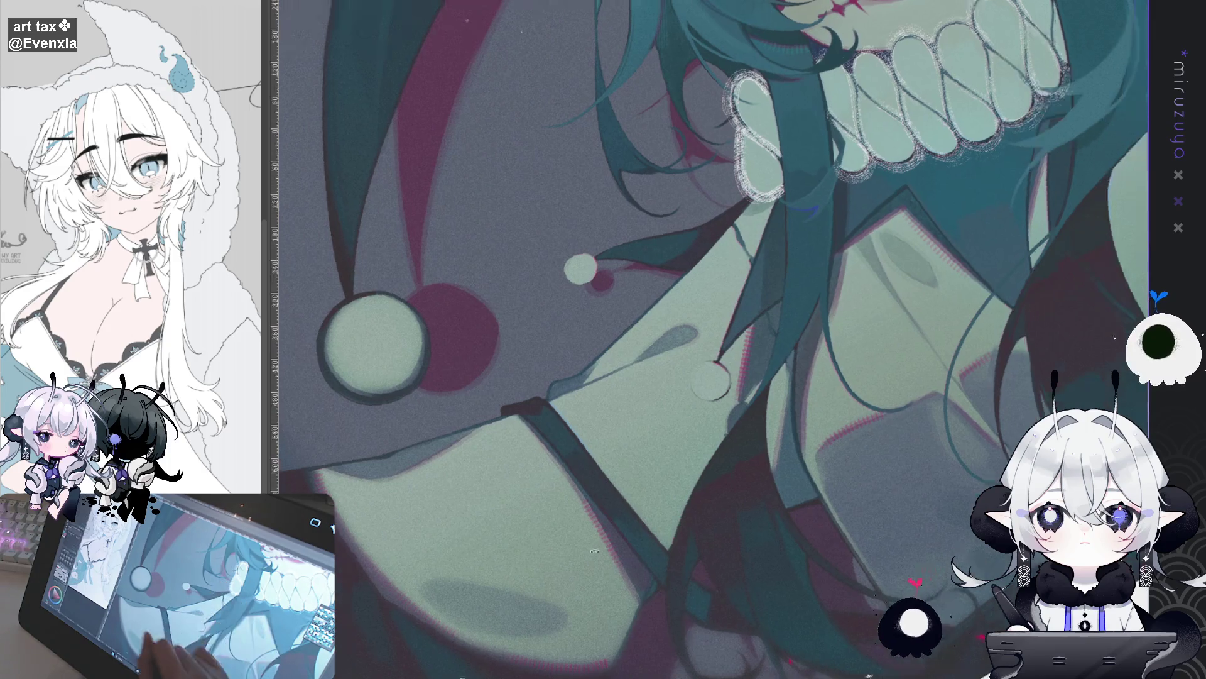
left_click_drag(565, 189, 664, 348)
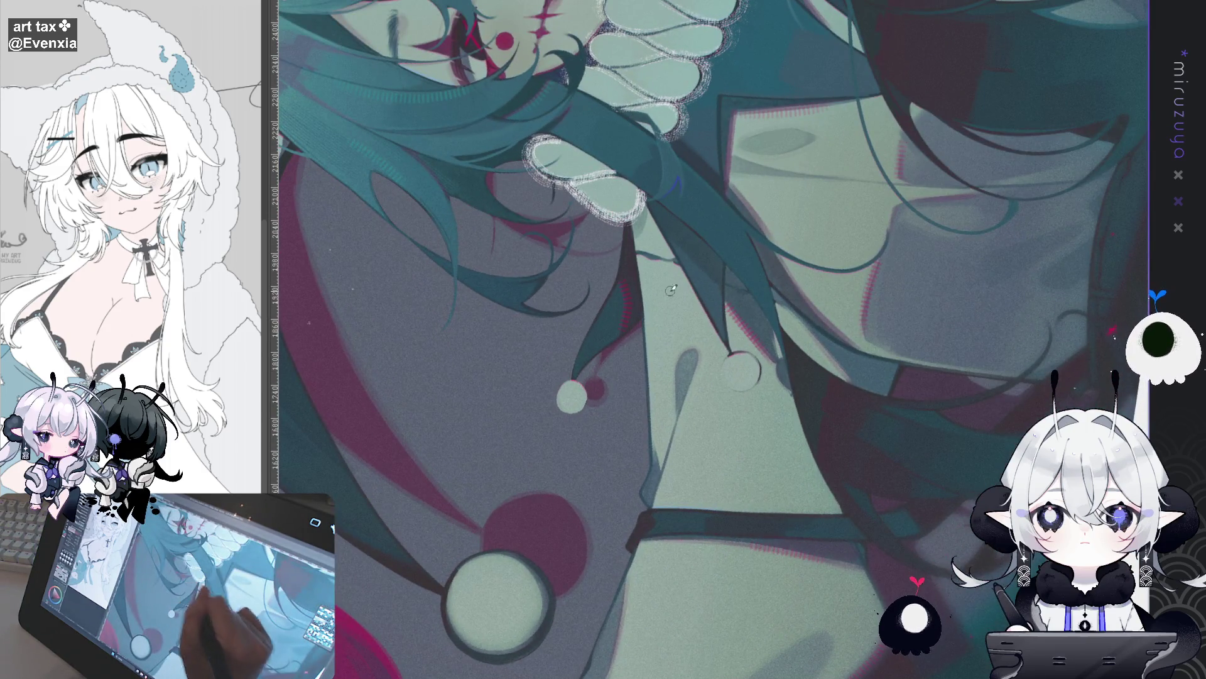
left_click_drag(834, 304, 848, 310)
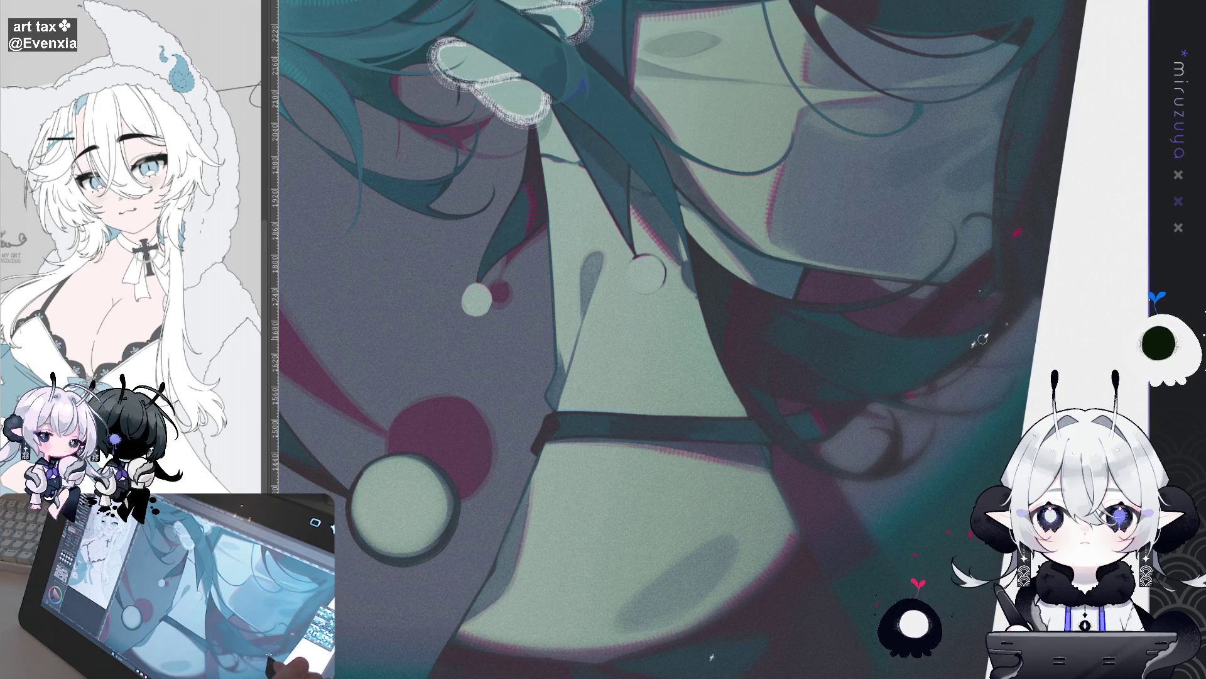
Rotate the view around the face and magenta ball, then reset to the upright whole artwork.
mouse_move(645, 459)
left_mouse_down()
mouse_move(634, 408)
mouse_move(671, 442)
left_mouse_up()
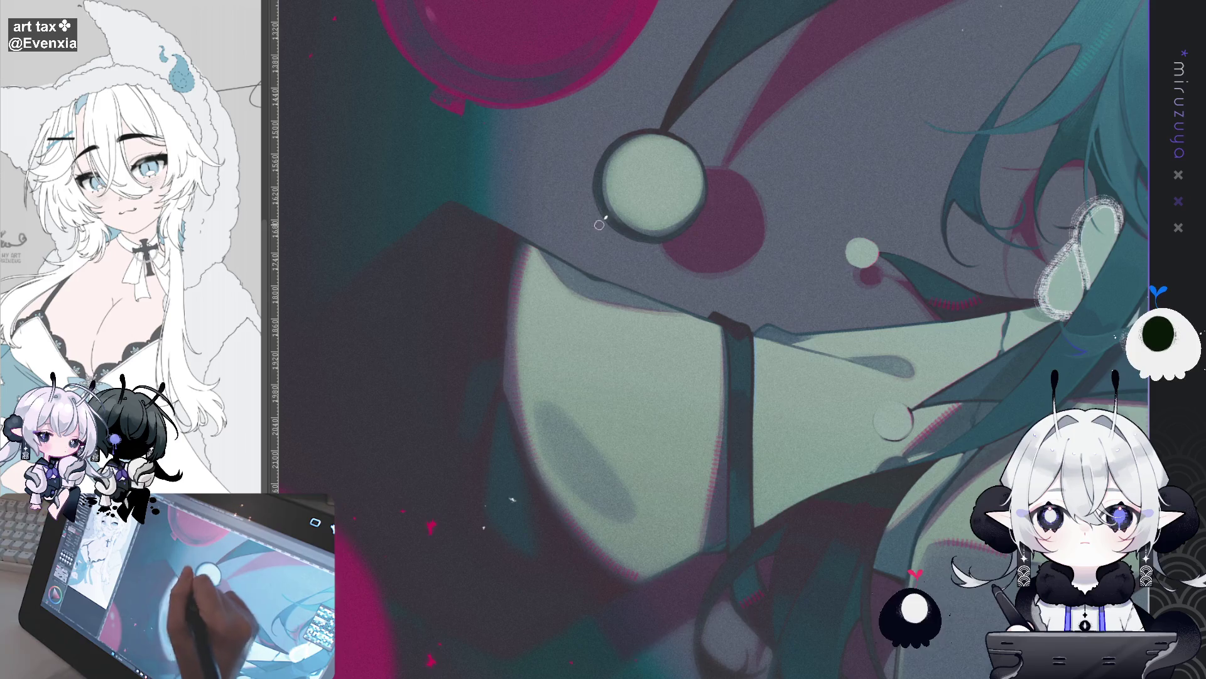
left_click_drag(589, 239, 647, 172)
mouse_move(634, 335)
left_mouse_down()
mouse_move(439, 359)
mouse_move(433, 553)
mouse_move(566, 377)
mouse_move(723, 128)
mouse_move(716, 138)
left_mouse_up()
left_click_drag(609, 443, 591, 122)
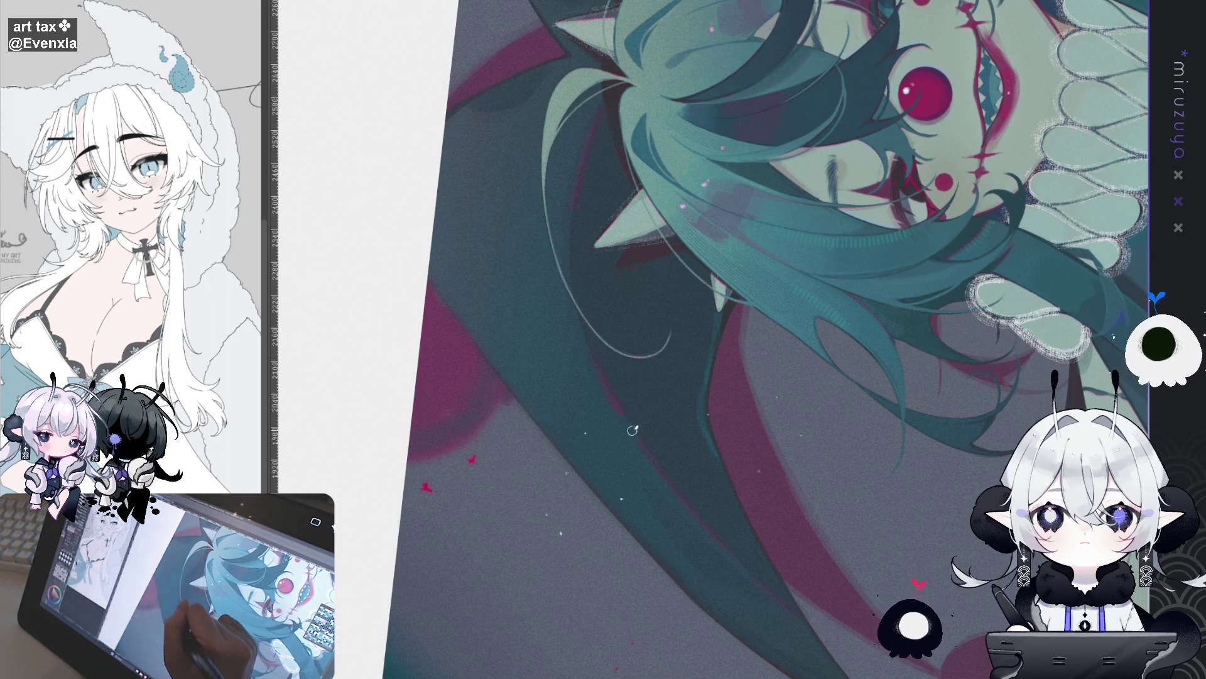
key("ctrl+0")
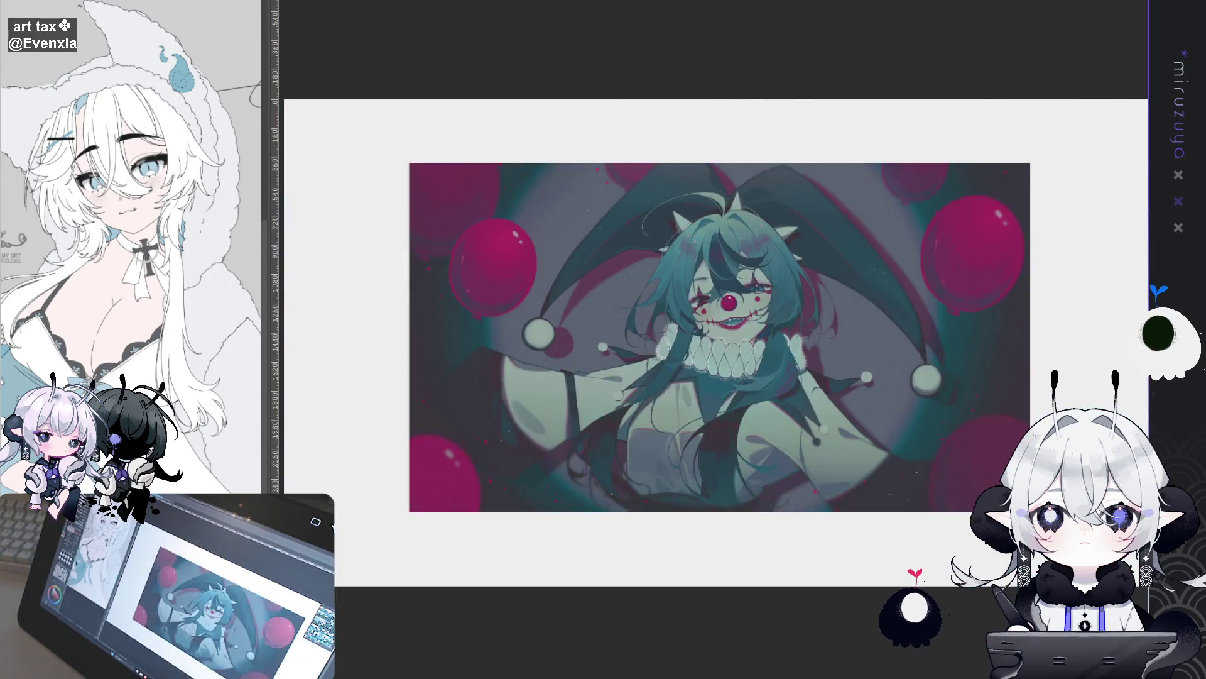
Zoom in, shift the artwork up-left, and zoom further onto the face and ruff.
key("ctrl+plus")
key("ctrl+plus")
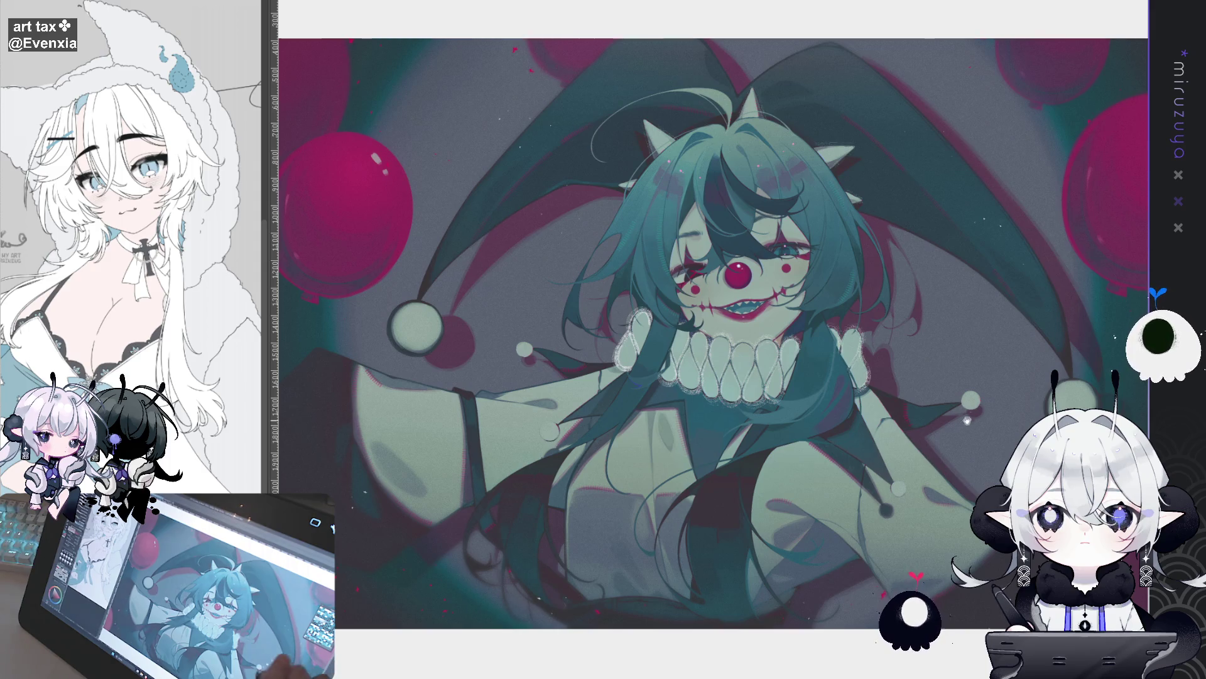
left_click_drag(935, 394, 852, 292)
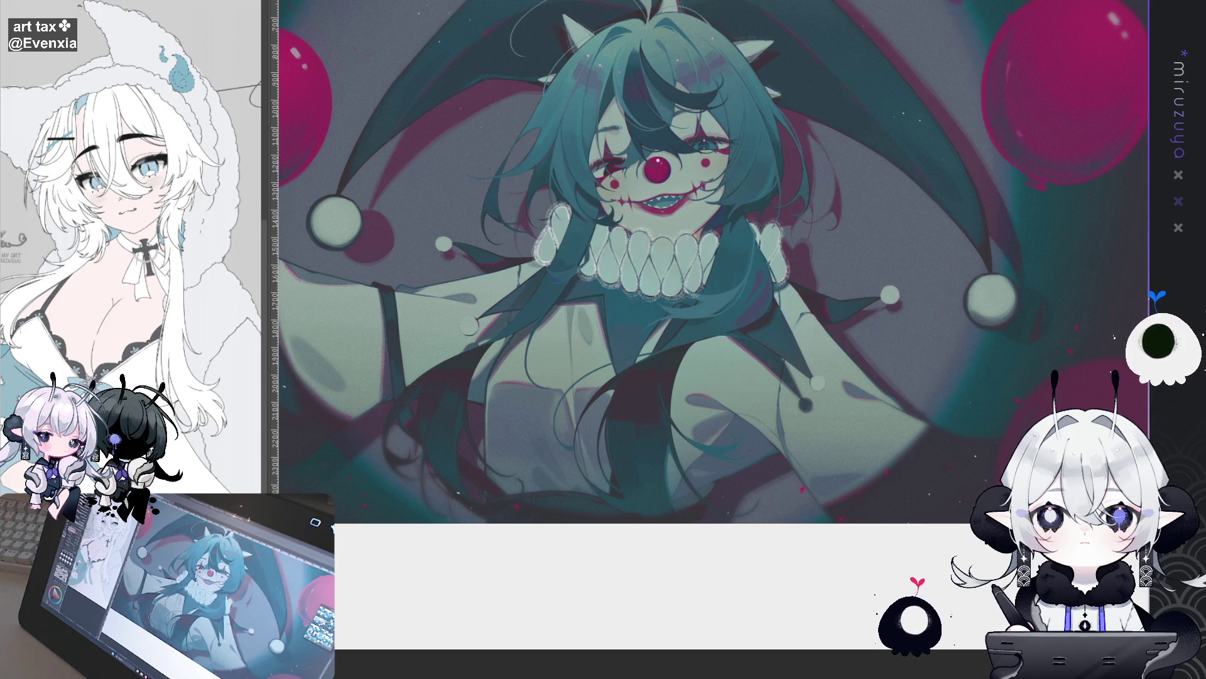
scroll(853, 292, "up", 3)
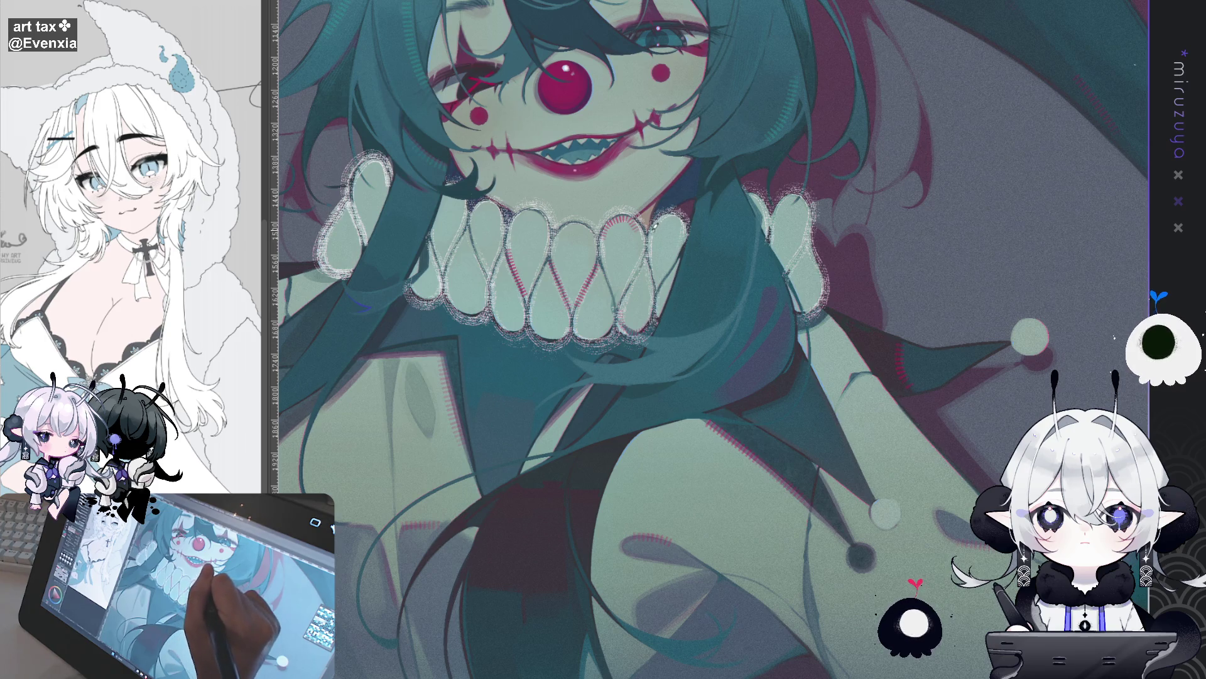
Hatch red along the edges of two collar beads, including the upper-left one.
left_click_drag(473, 220, 492, 200)
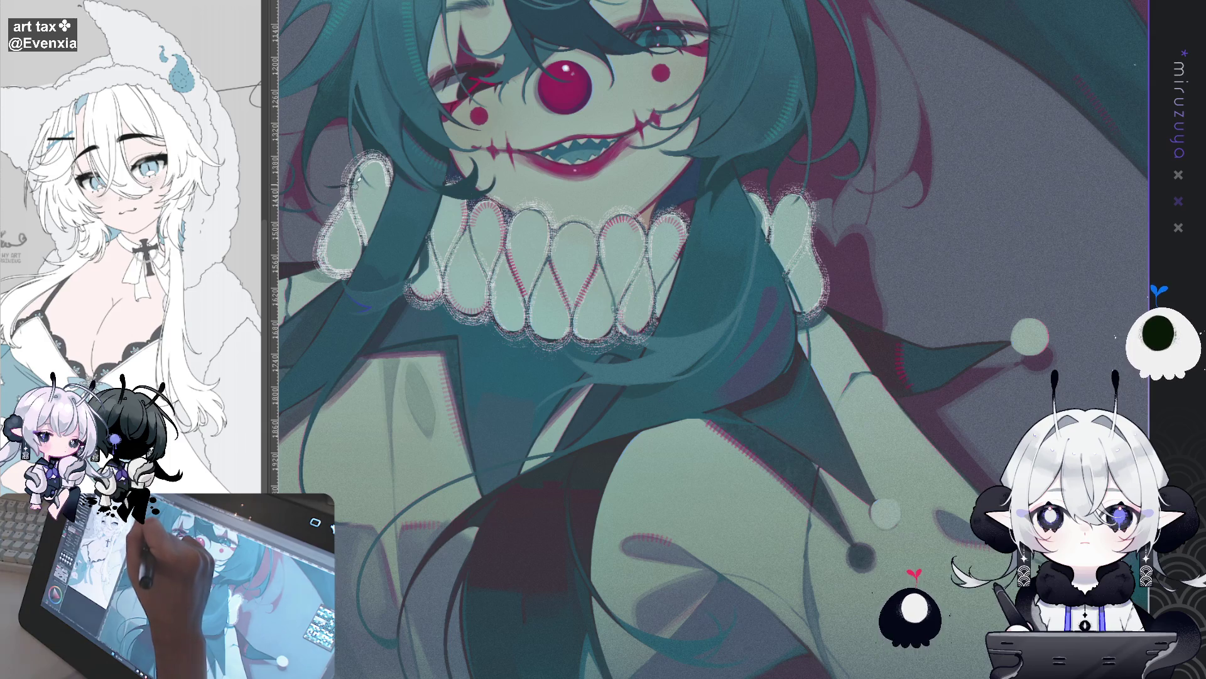
left_click_drag(366, 182, 384, 165)
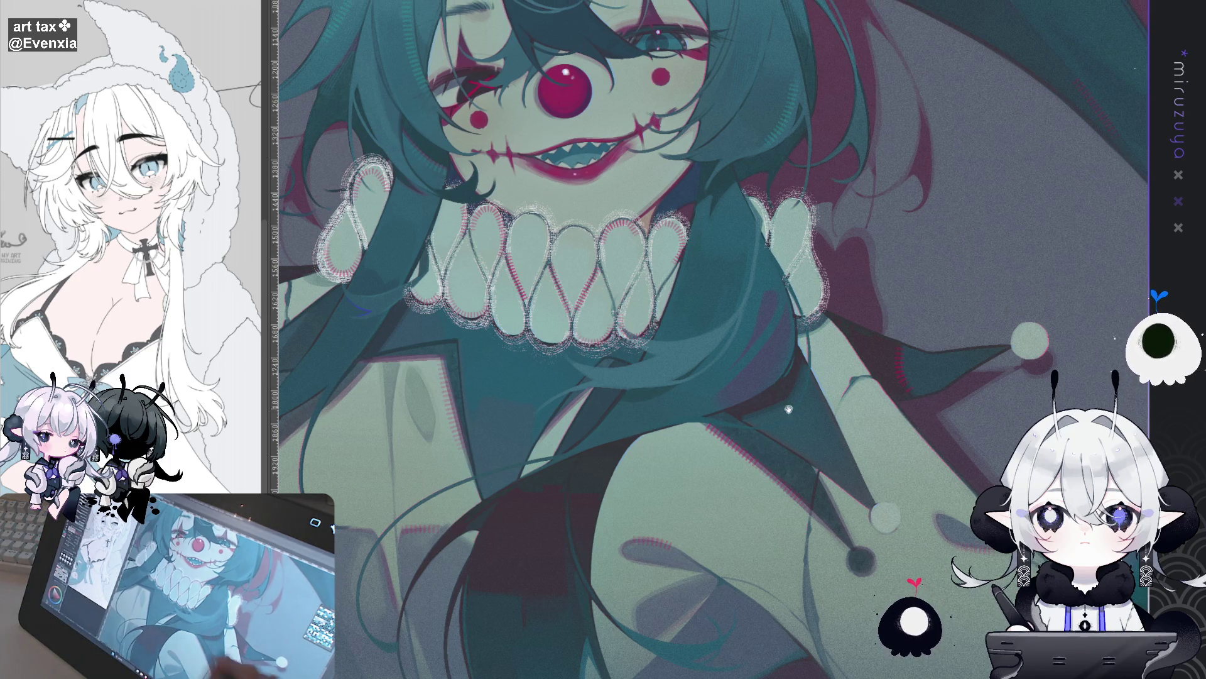
left_click_drag(462, 338, 688, 332)
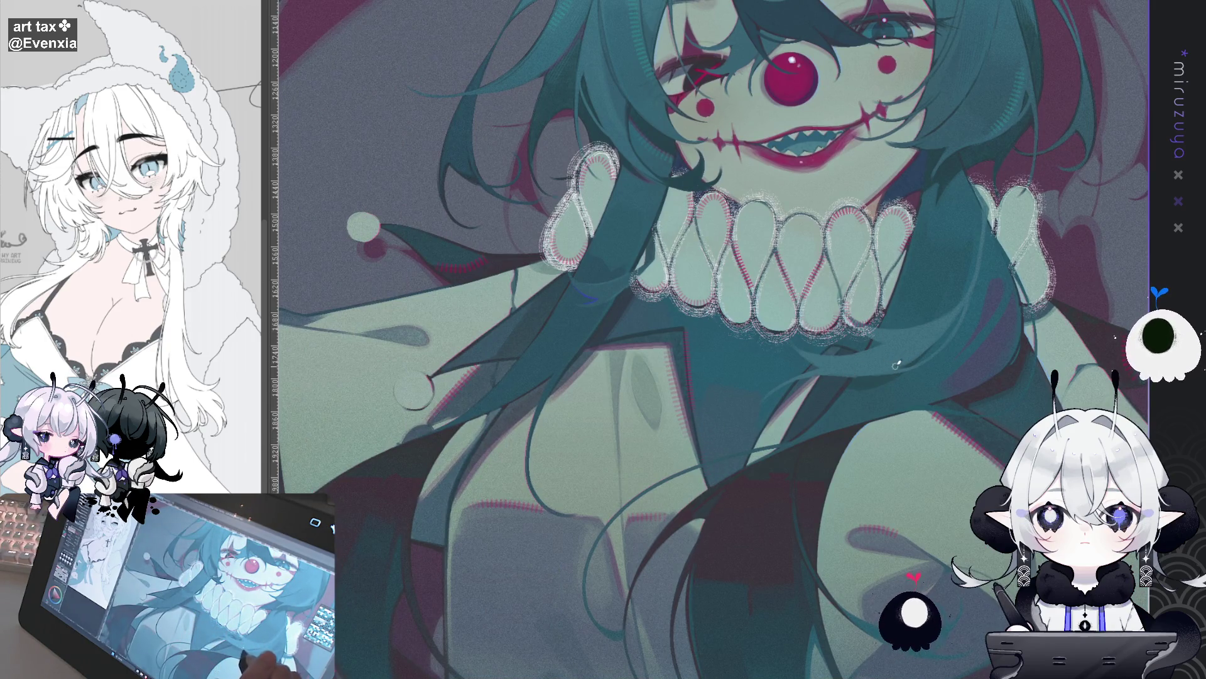
Pan over the sleeve, clothing and face, then fit the unrotated image to the window.
left_click_drag(878, 415, 1009, 267)
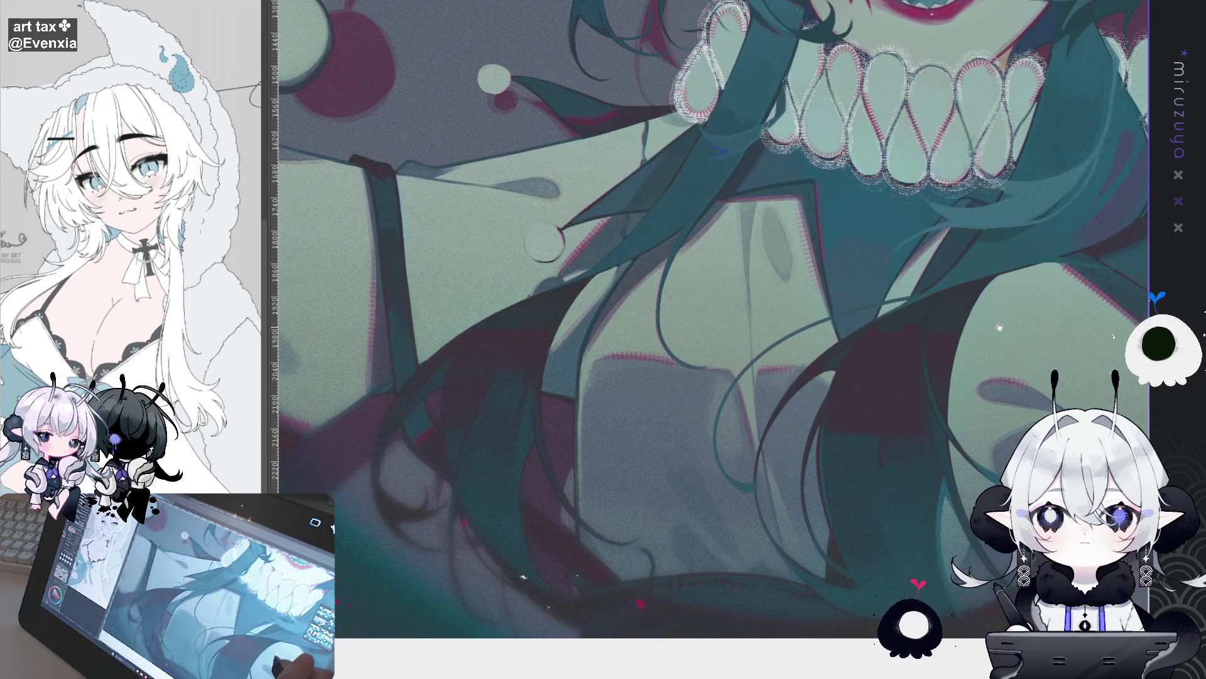
mouse_move(748, 452)
left_mouse_down()
mouse_move(962, 468)
mouse_move(816, 440)
mouse_move(754, 415)
mouse_move(749, 386)
left_mouse_up()
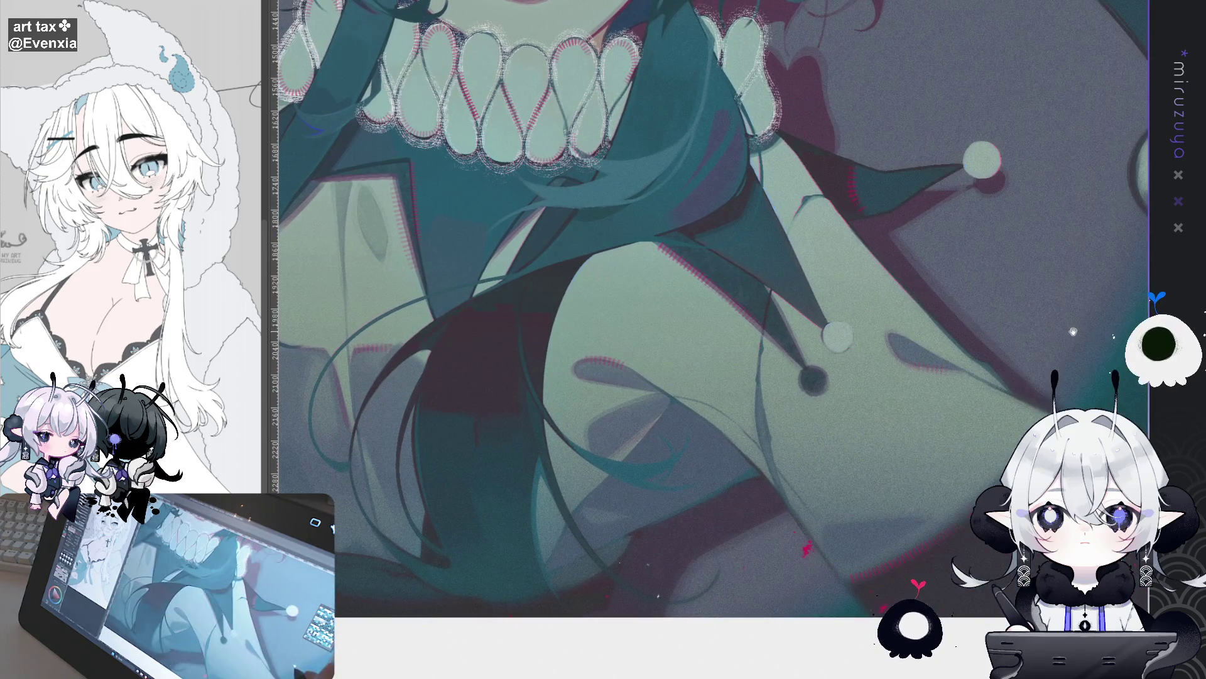
mouse_move(735, 158)
left_mouse_down()
mouse_move(763, 566)
mouse_move(792, 604)
left_mouse_up()
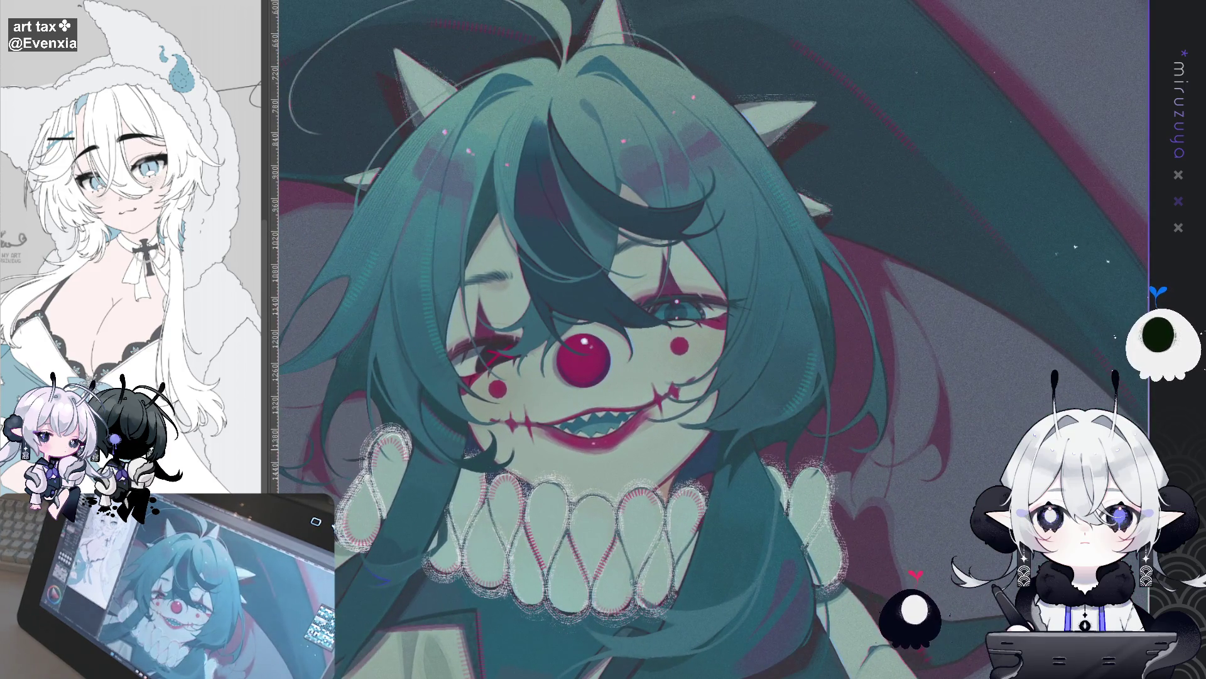
mouse_move(420, 376)
left_mouse_down()
mouse_move(357, 417)
mouse_move(565, 440)
mouse_move(802, 424)
mouse_move(758, 471)
left_mouse_up()
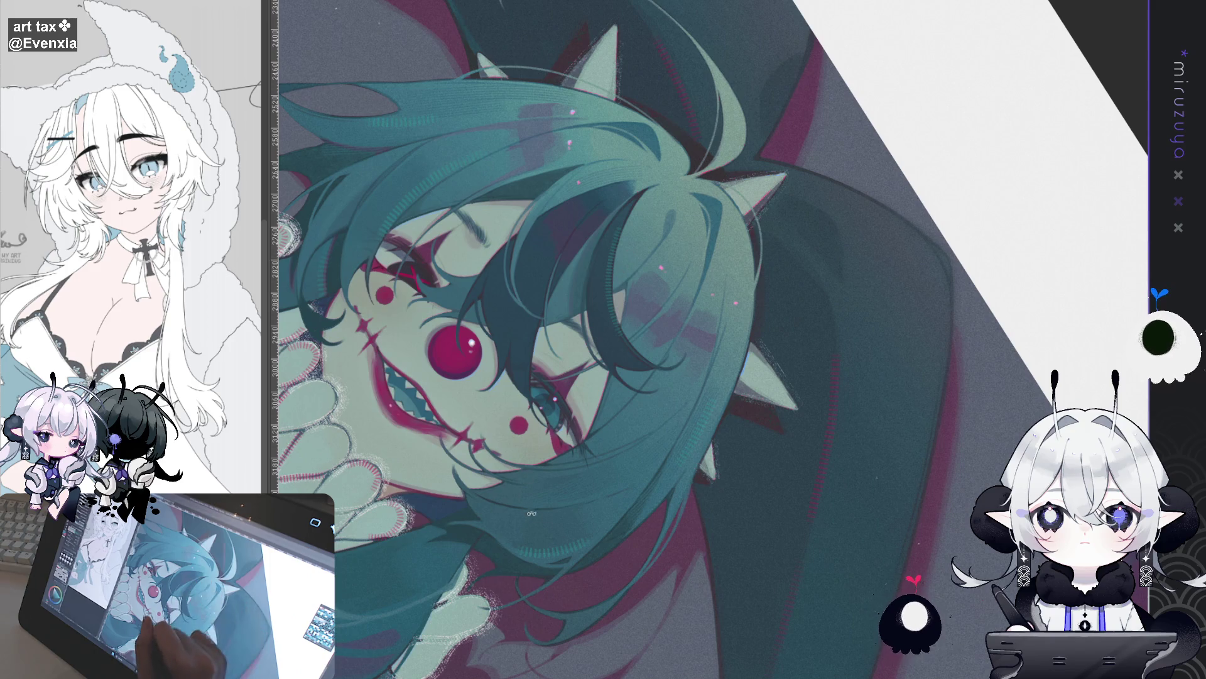
left_click_drag(628, 258, 506, 396)
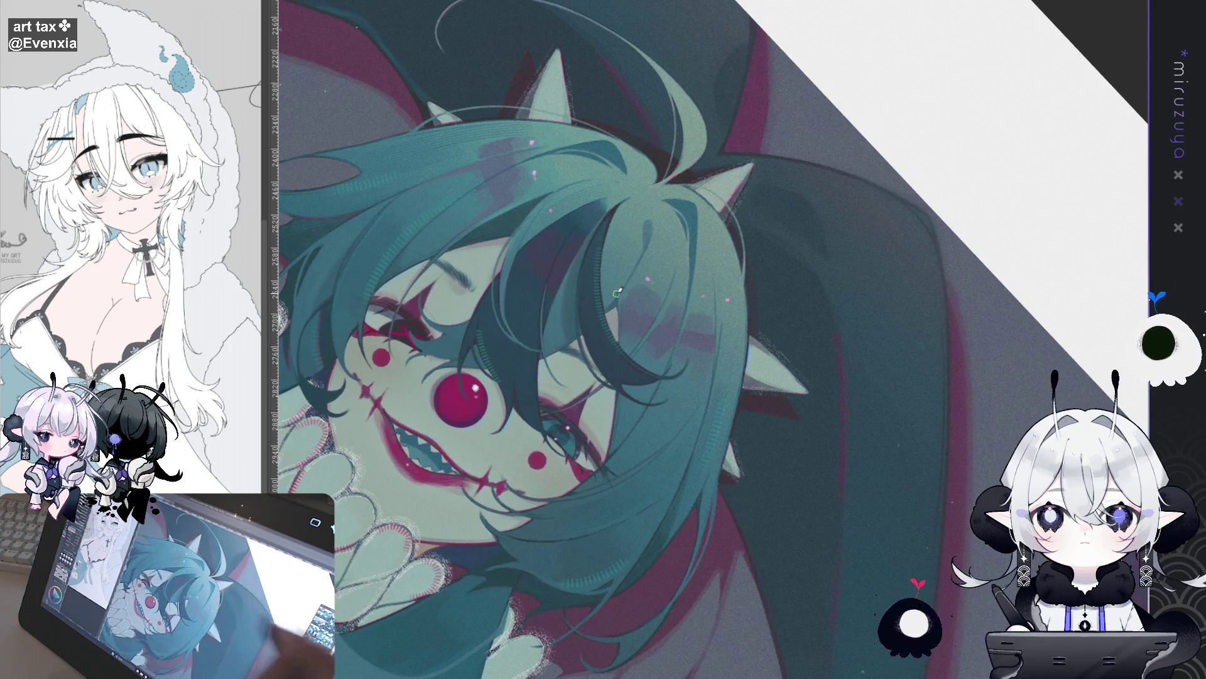
key("ctrl+0")
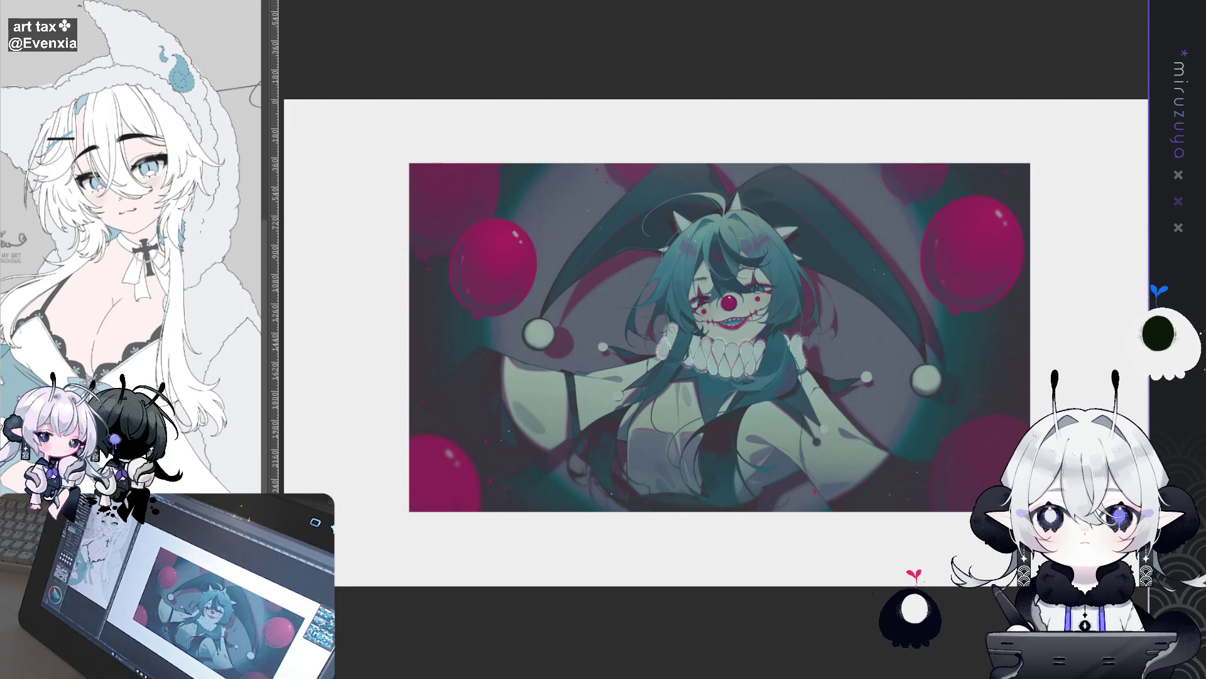
Zoom in and extend the teal hatching along the red shape's edge beside the collar.
key("ctrl+plus")
key("ctrl+plus")
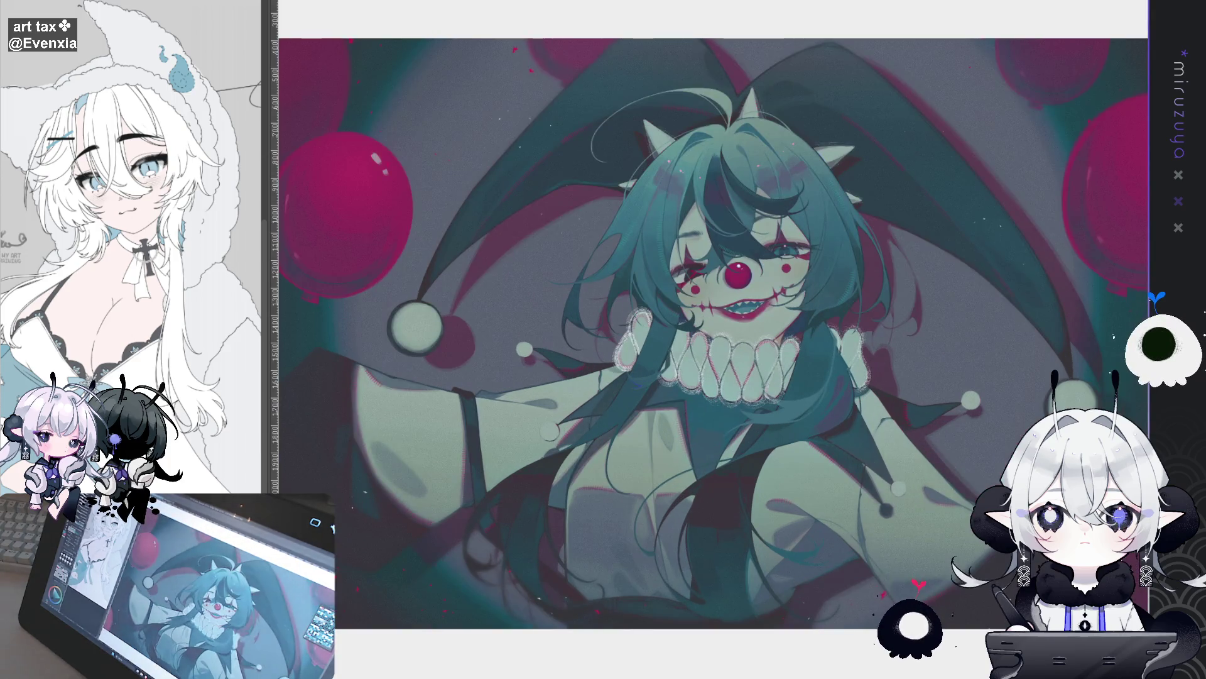
key("ctrl+minus")
left_click_drag(1039, 296, 987, 229)
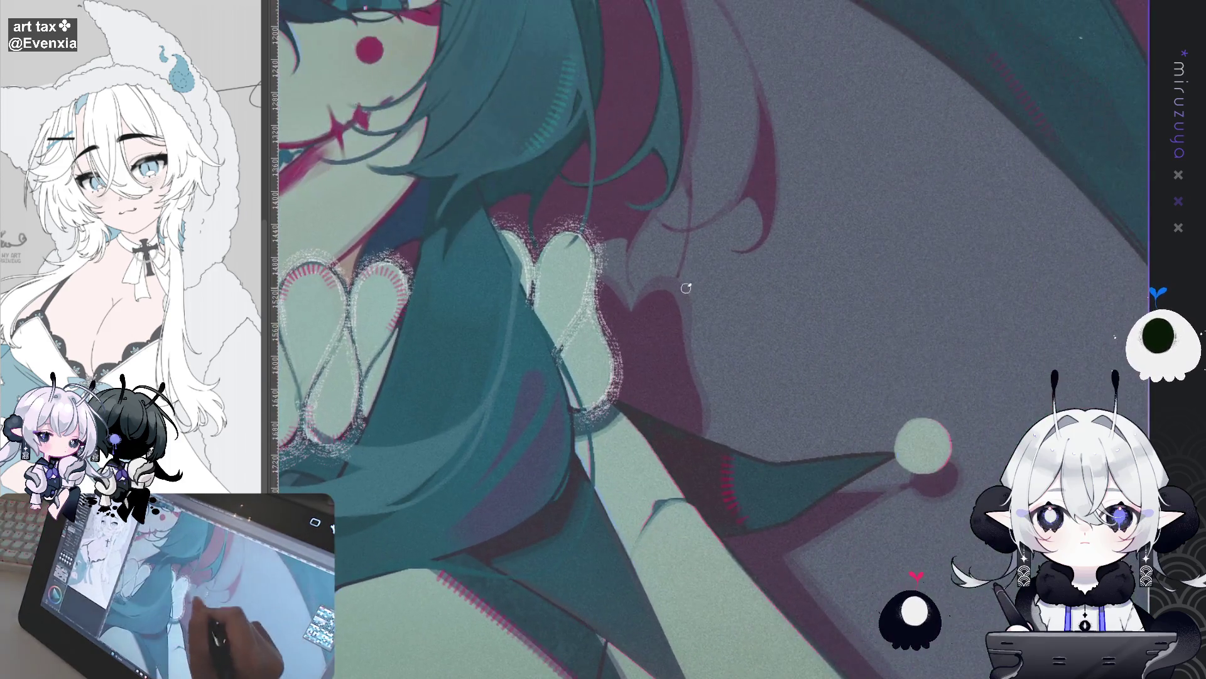
left_click_drag(686, 334, 705, 400)
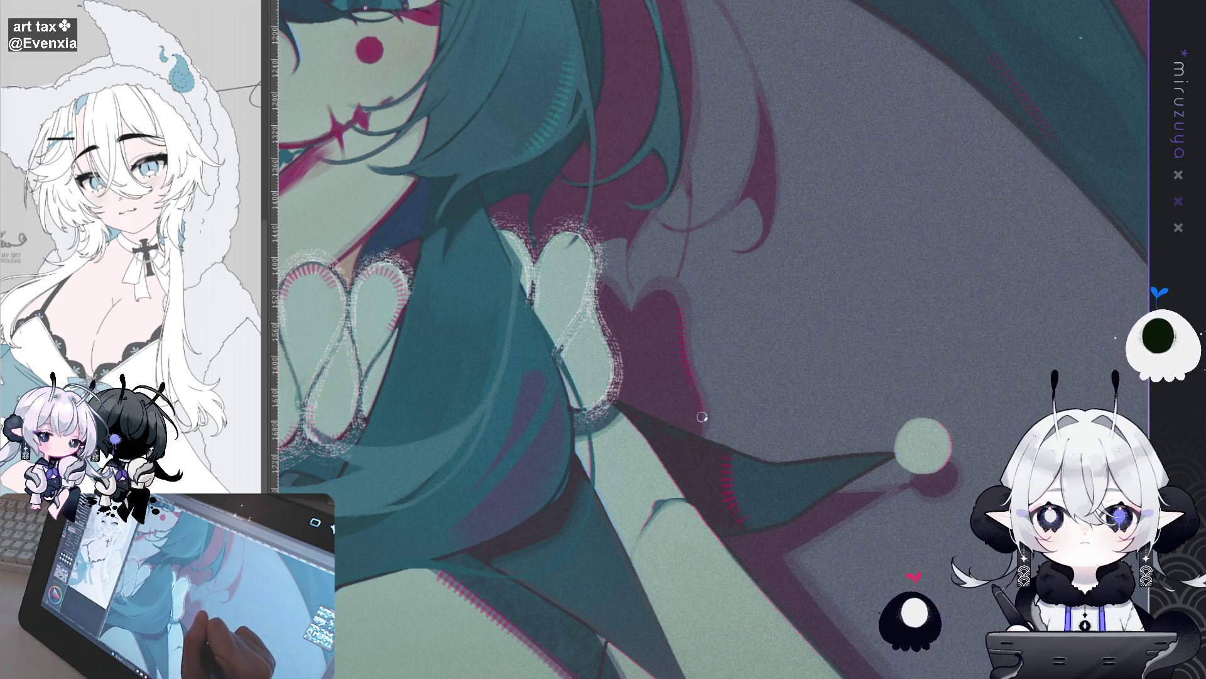
Pan over the clothing, face, magenta balloon and hat tip, then fit the illustration to the window.
mouse_move(732, 436)
left_mouse_down()
mouse_move(794, 458)
mouse_move(479, 315)
left_mouse_up()
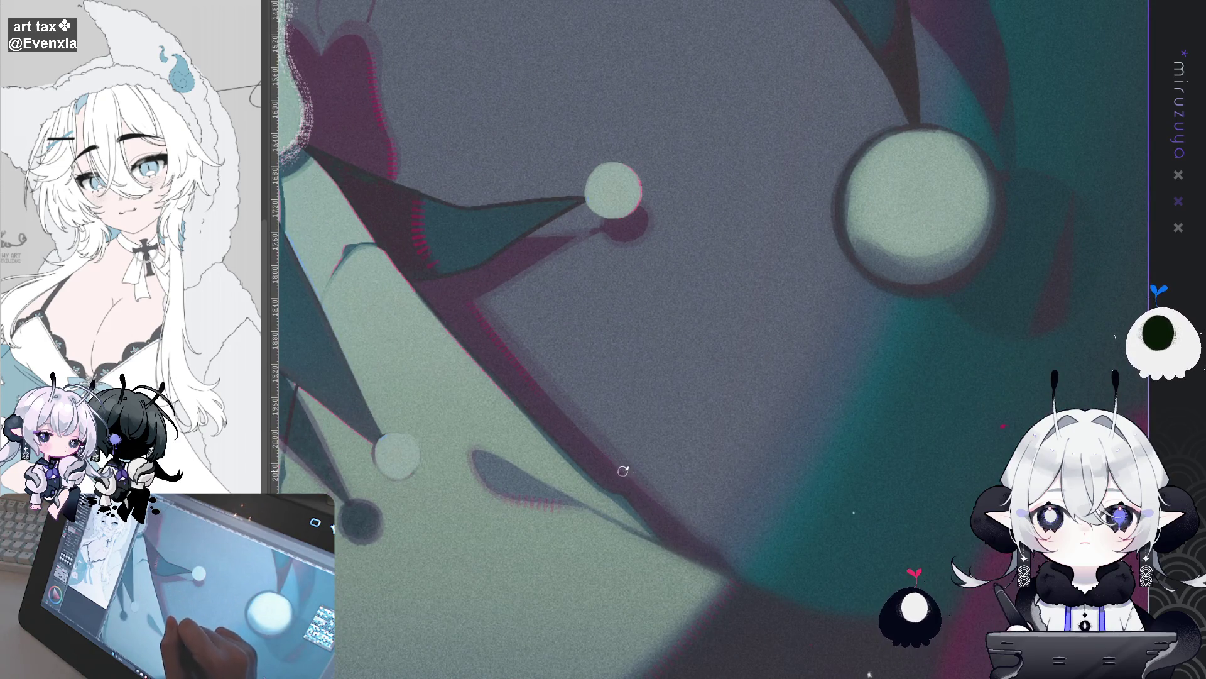
mouse_move(627, 384)
left_mouse_down()
mouse_move(786, 660)
mouse_move(741, 675)
left_mouse_up()
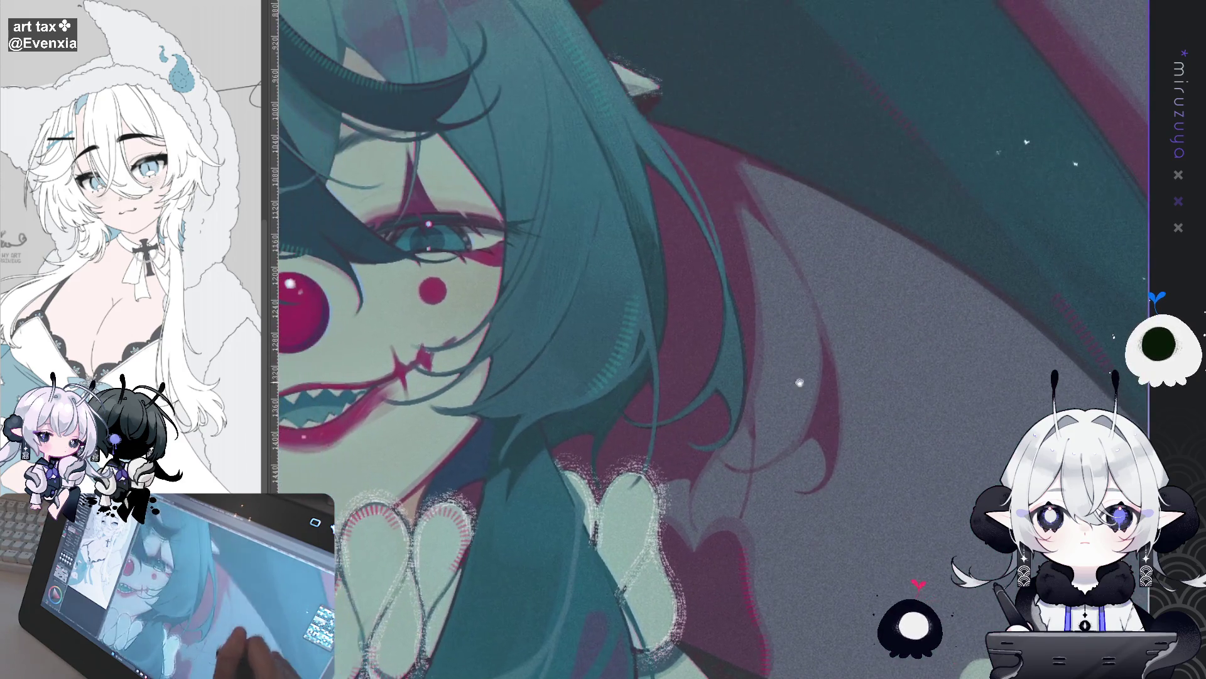
mouse_move(752, 379)
left_mouse_down()
mouse_move(678, 399)
mouse_move(713, 333)
left_mouse_up()
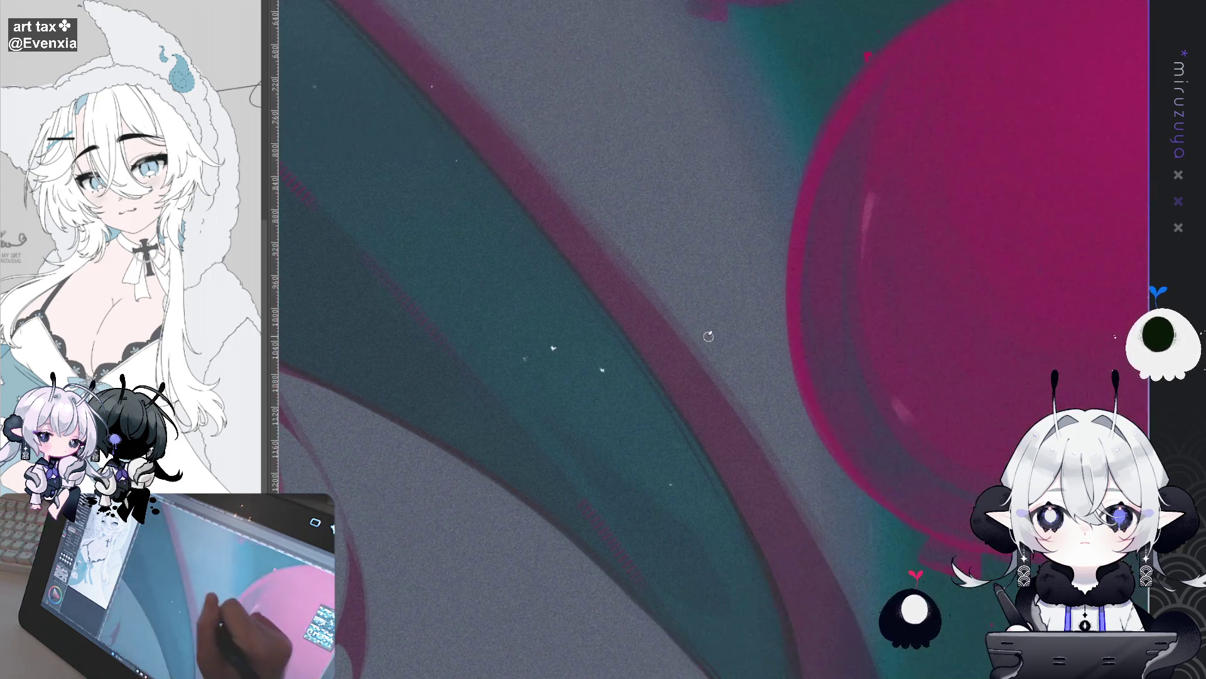
scroll(440, 529, "down", 3)
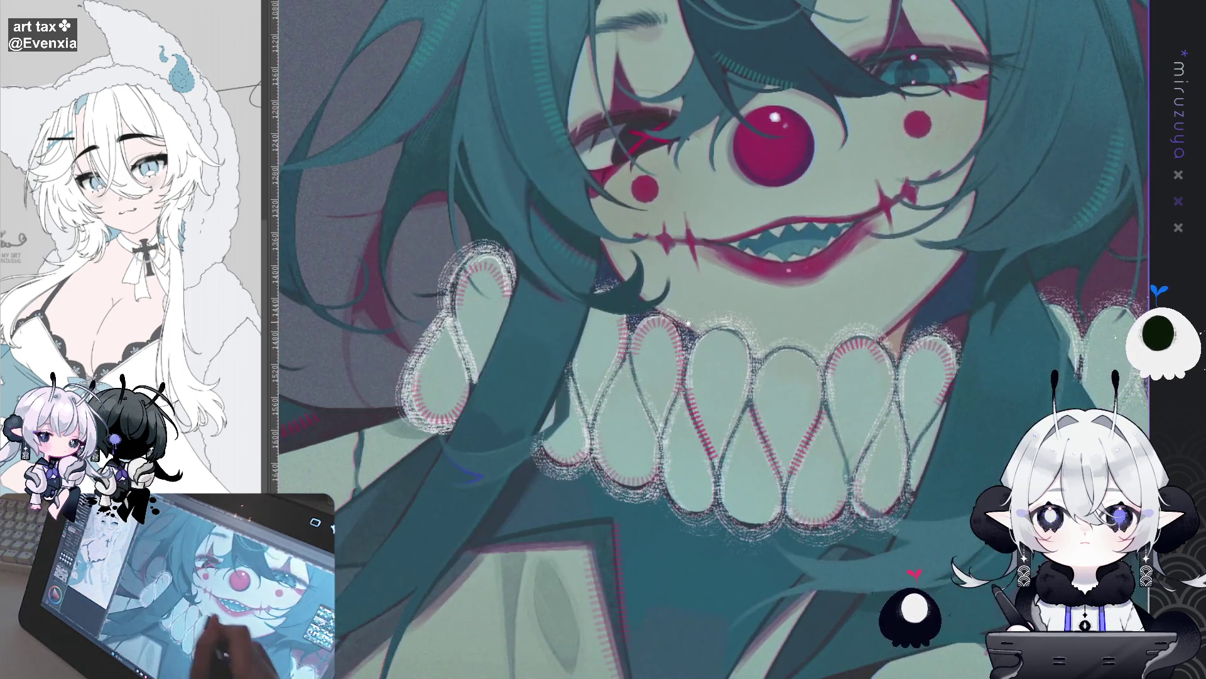
scroll(950, 343, "up", 3)
left_click_drag(375, 275, 569, 368)
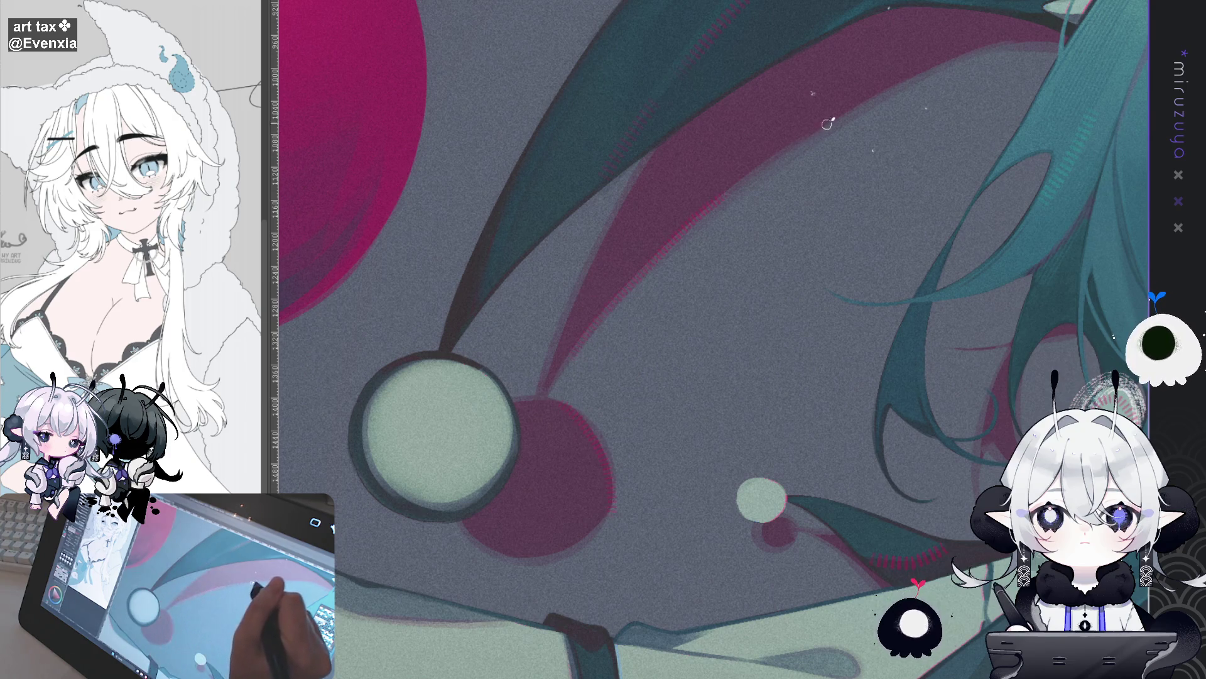
left_click_drag(798, 528, 853, 69)
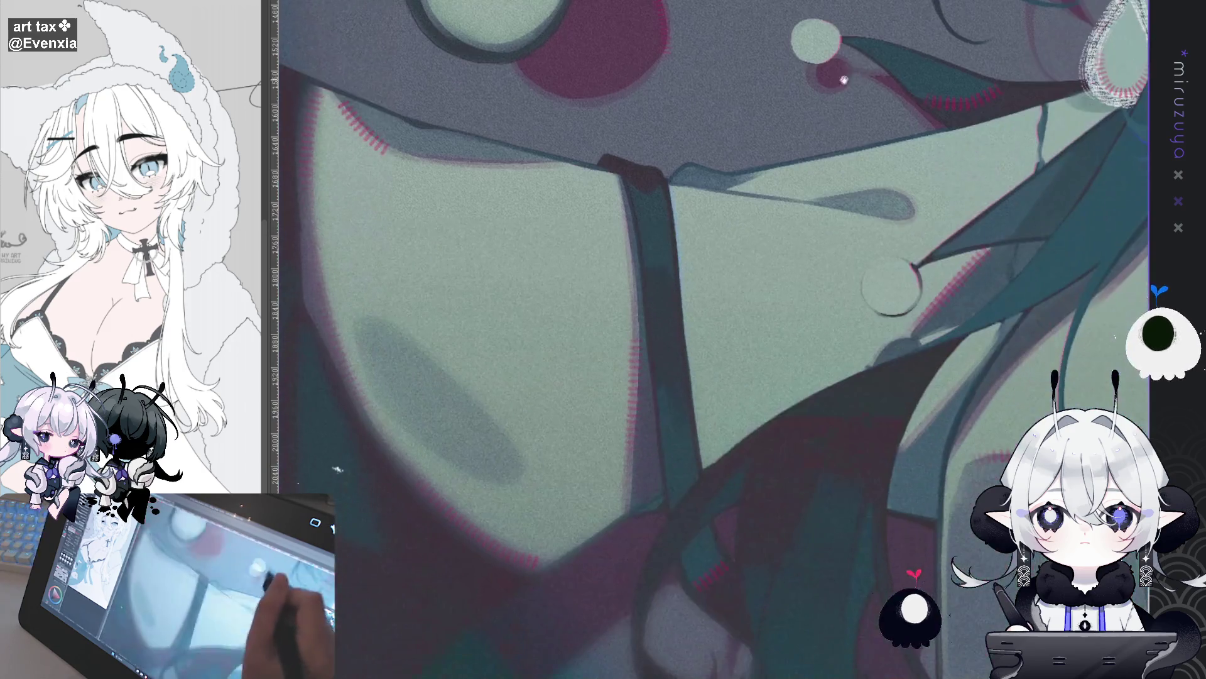
left_click_drag(337, 469, 513, 168)
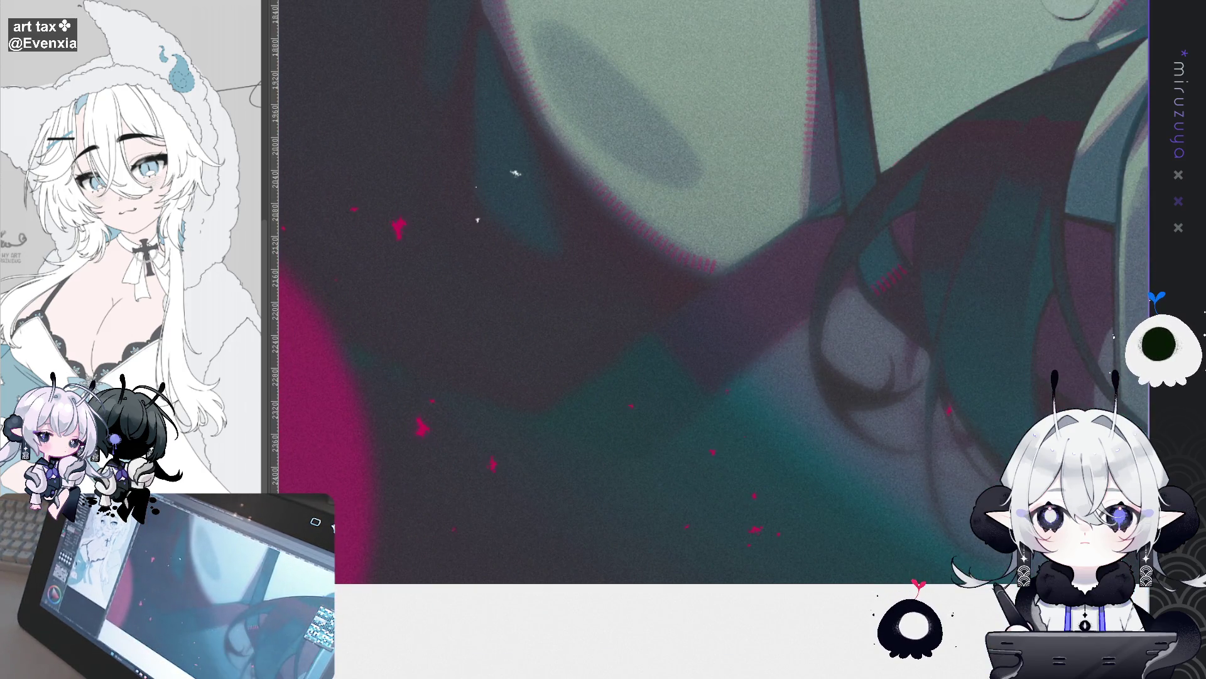
key("ctrl+0")
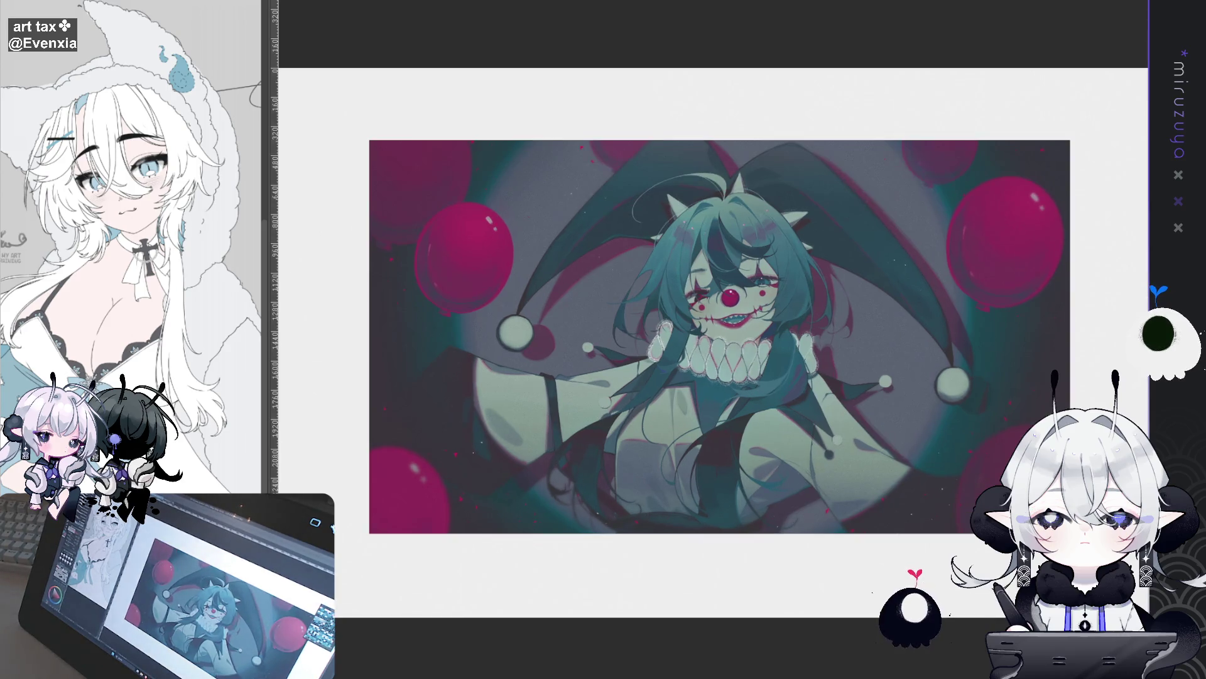
left_click_drag(720, 336, 661, 302)
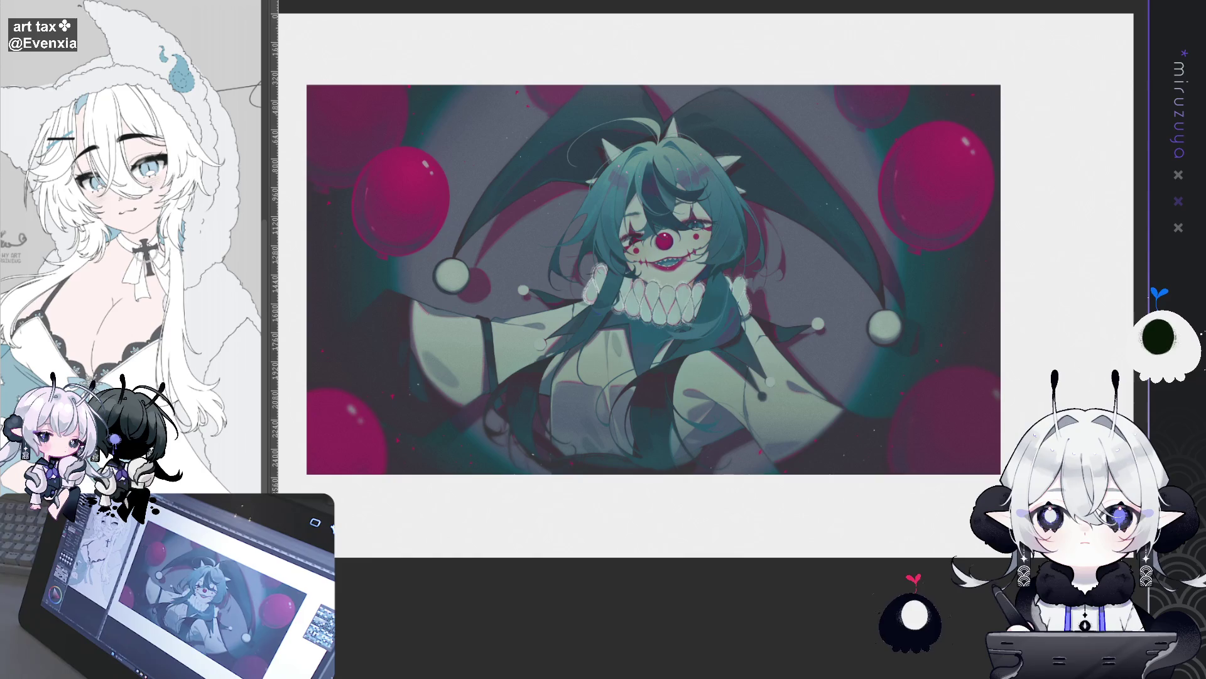
scroll(807, 557, "up", 3)
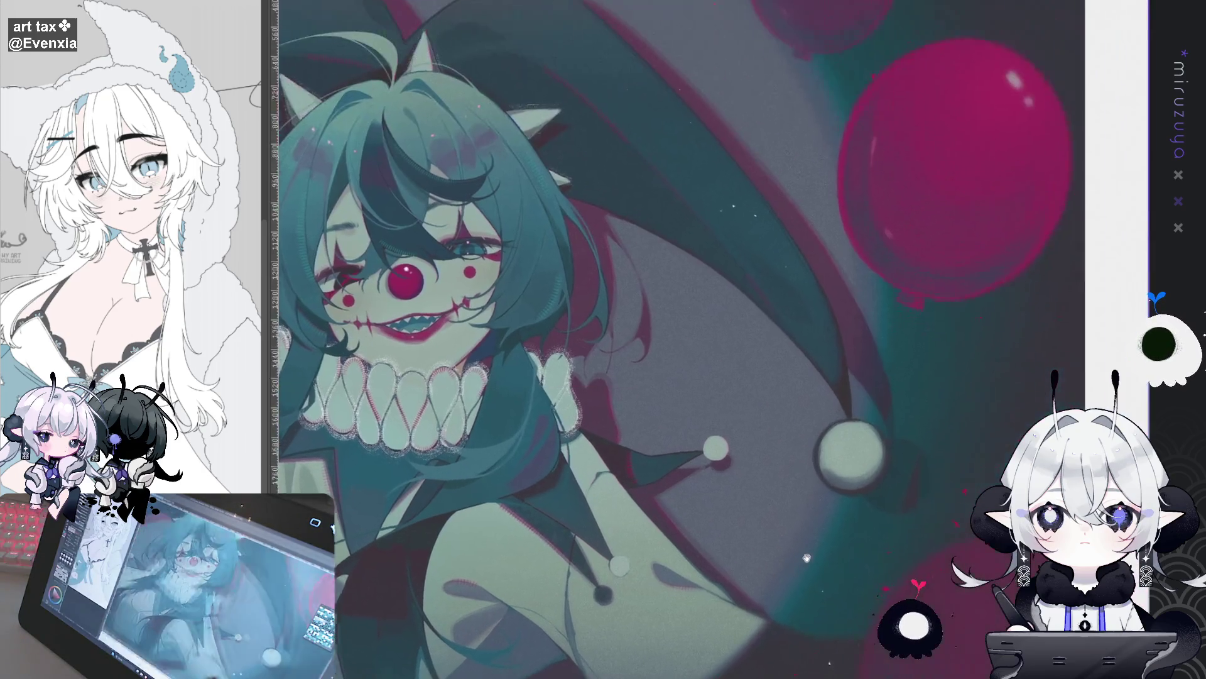
Frame the hat tip below the magenta balloon and draw a small red chevron stroke there.
left_click_drag(807, 557, 778, 594)
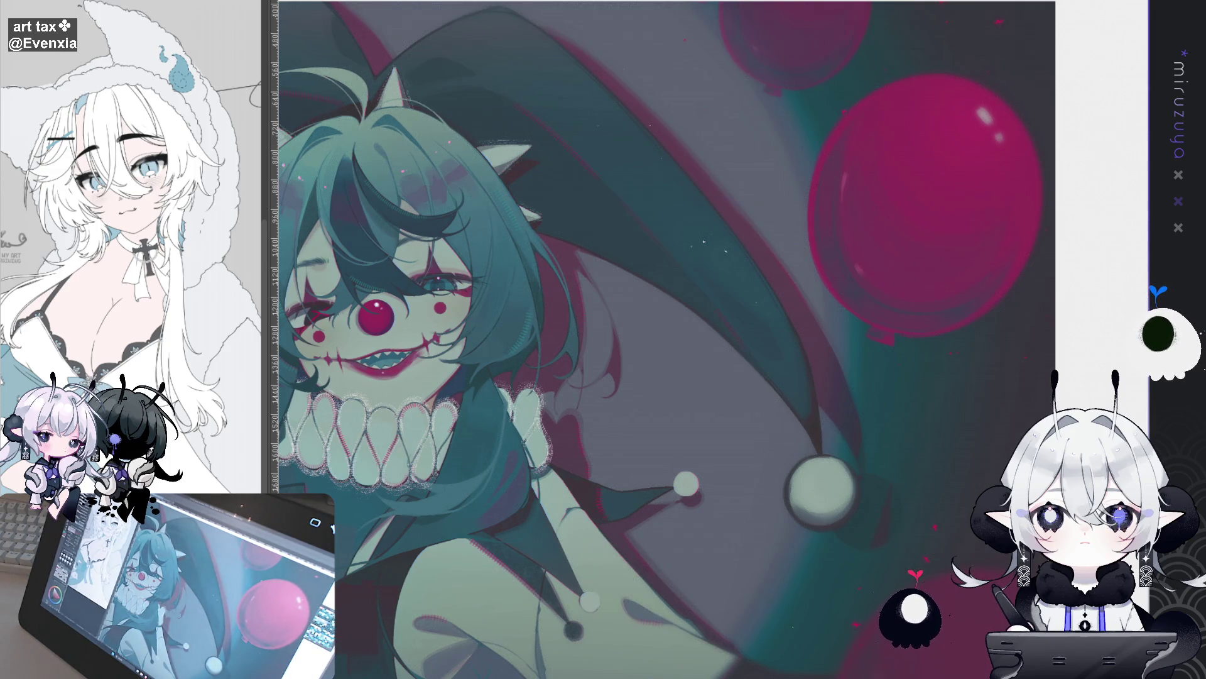
left_click_drag(556, 279, 575, 210)
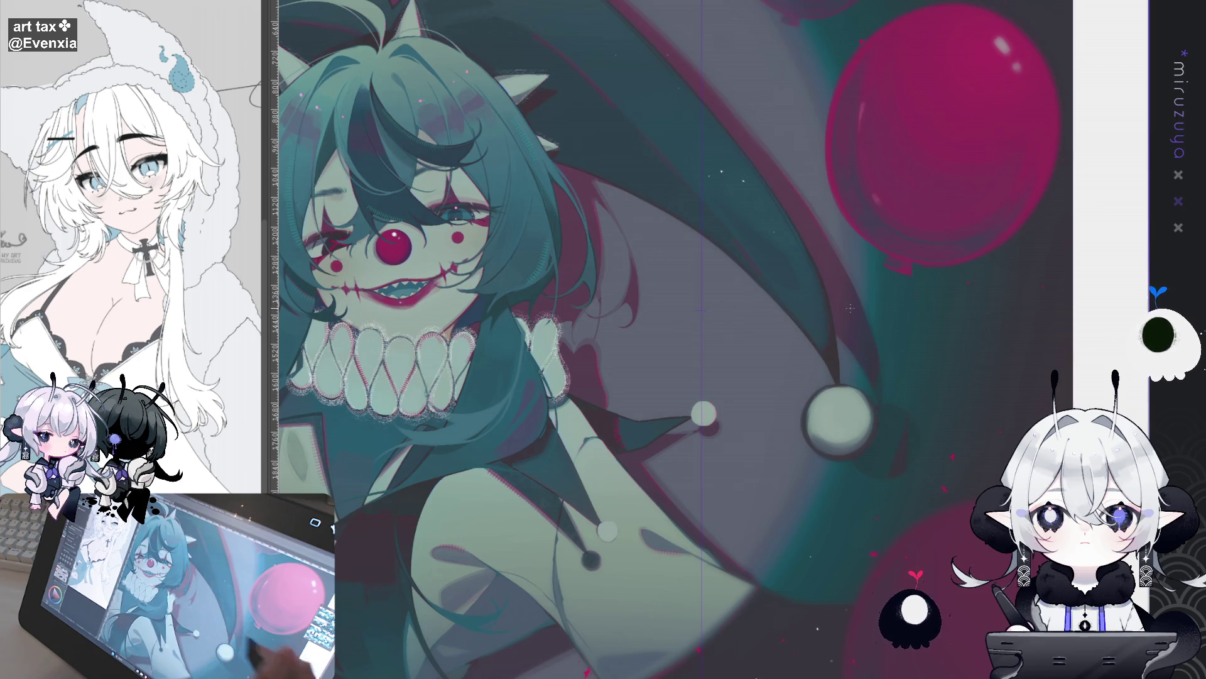
scroll(702, 309, "up", 2)
scroll(702, 310, "up", 2)
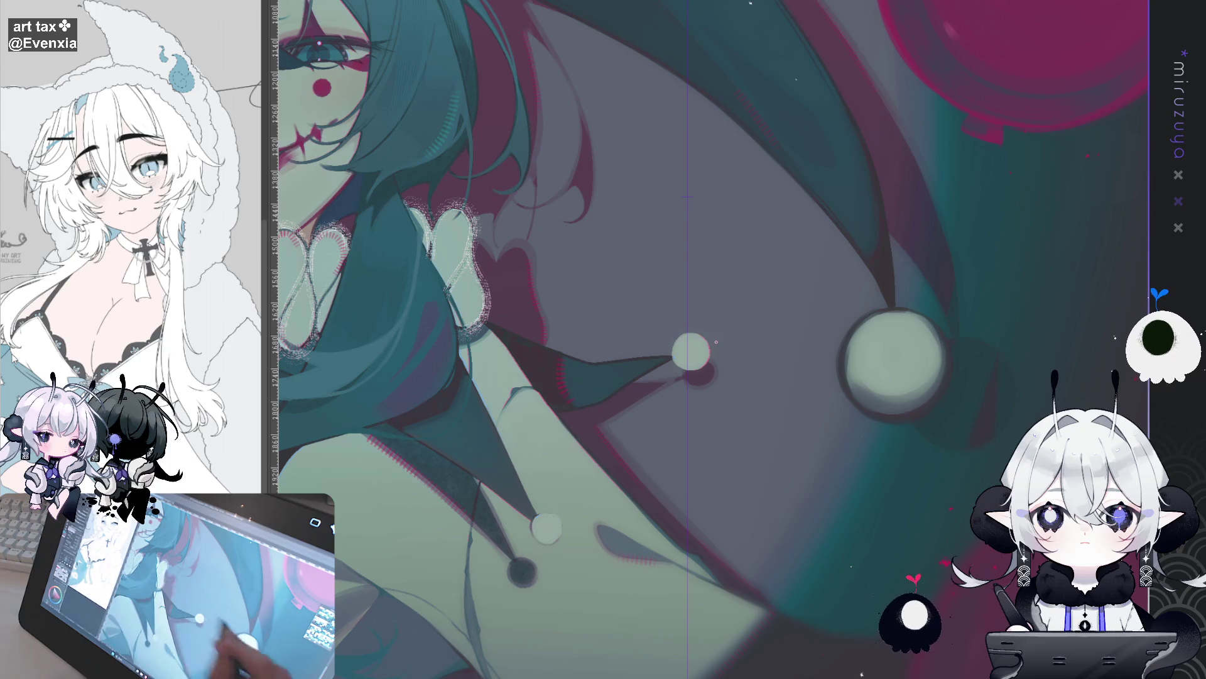
scroll(716, 342, "right", 3)
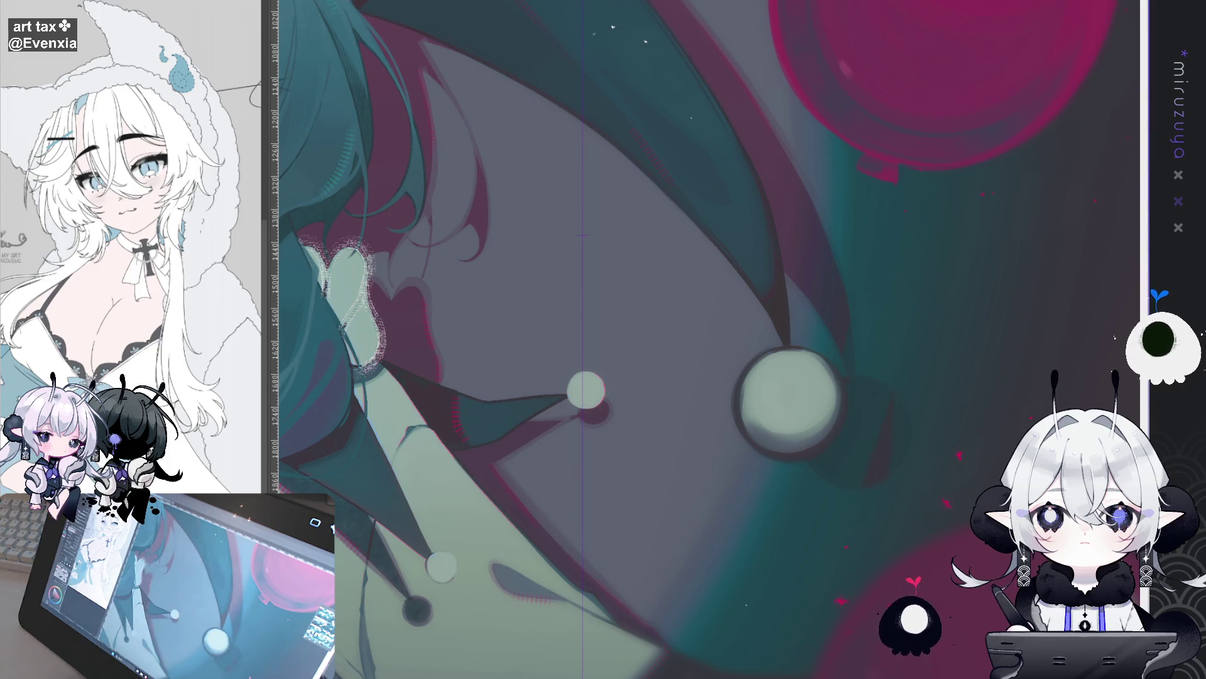
left_click_drag(573, 250, 600, 245)
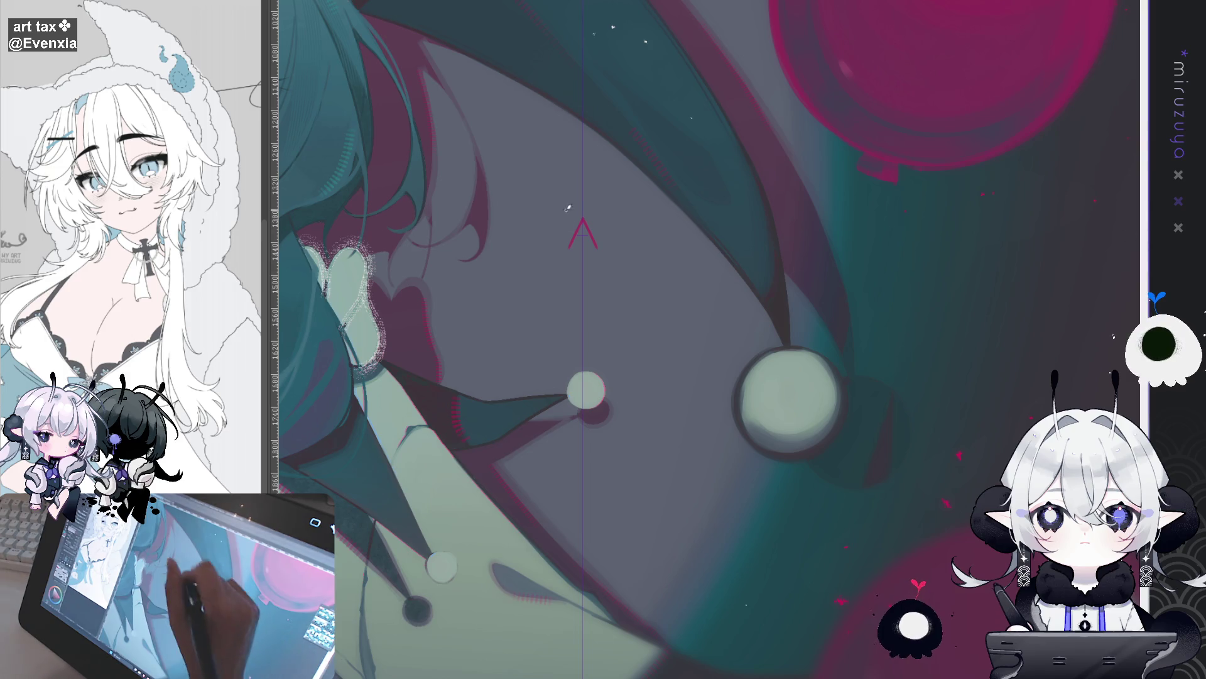
Draw the crown's zigzag outline, undoing and redoing strokes until the left side is redrawn.
mouse_move(597, 247)
left_mouse_down()
mouse_move(610, 238)
mouse_move(556, 239)
left_mouse_up()
key("ctrl+z")
key("ctrl+z")
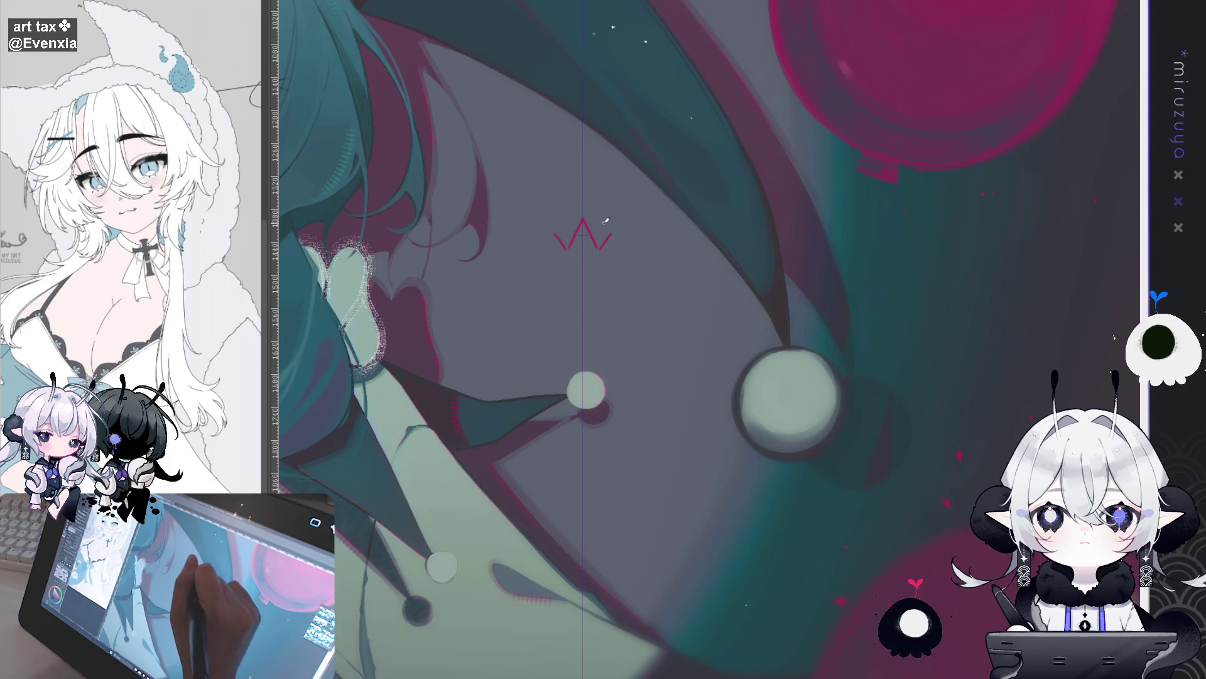
key("ctrl+z")
left_click_drag(555, 251, 611, 250)
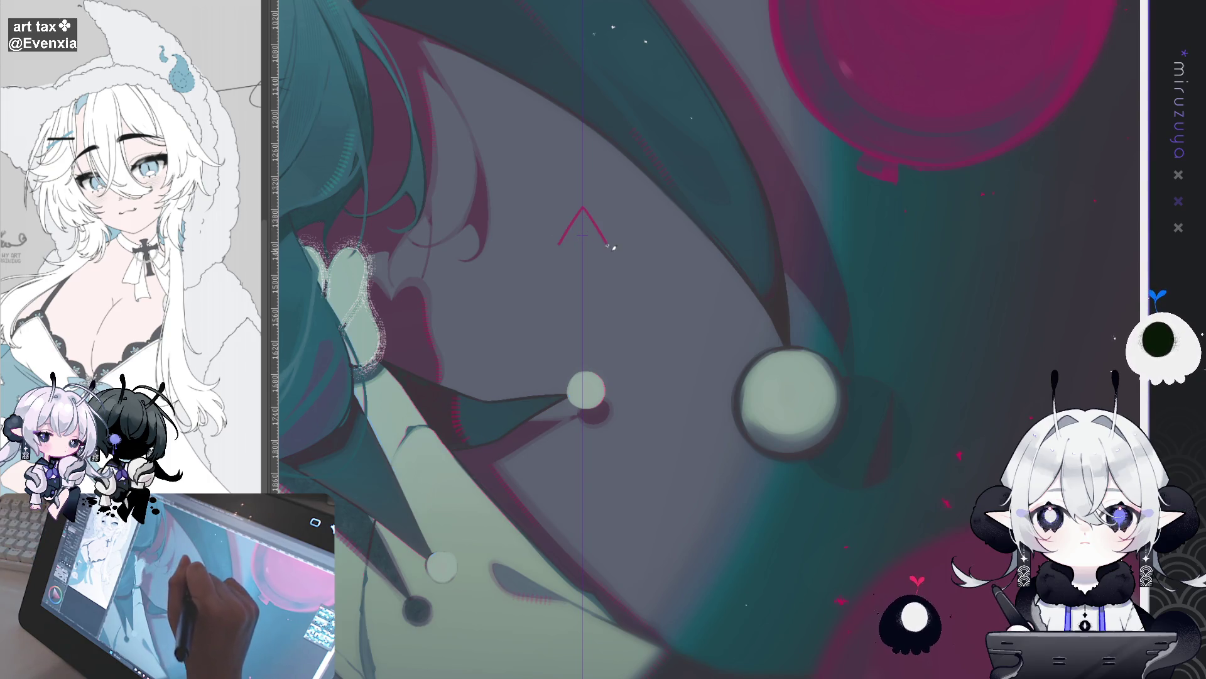
key("ctrl+z")
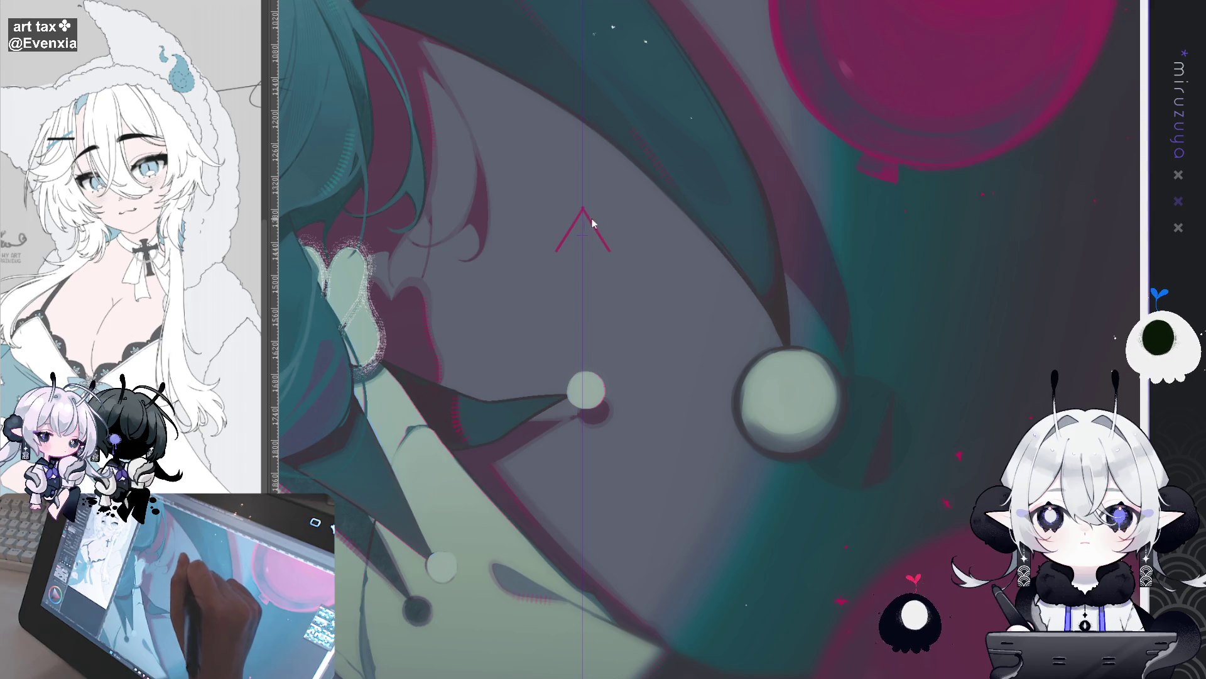
key("ctrl+z")
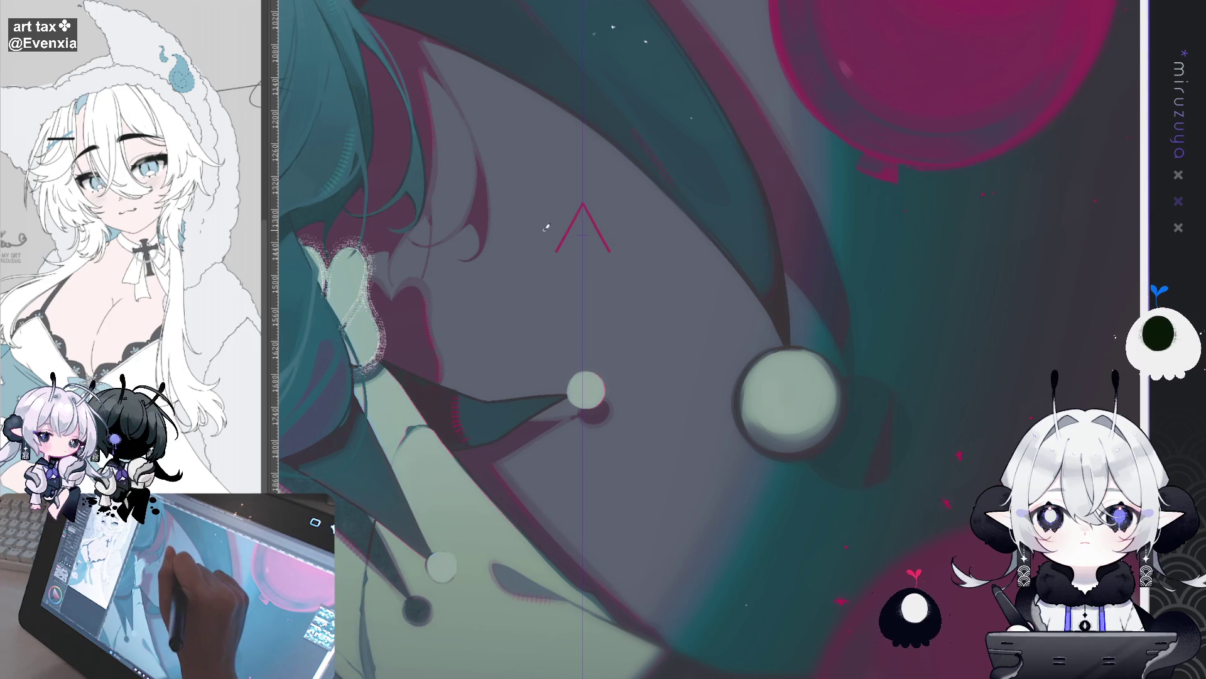
key("ctrl+z")
key("ctrl+shift+z")
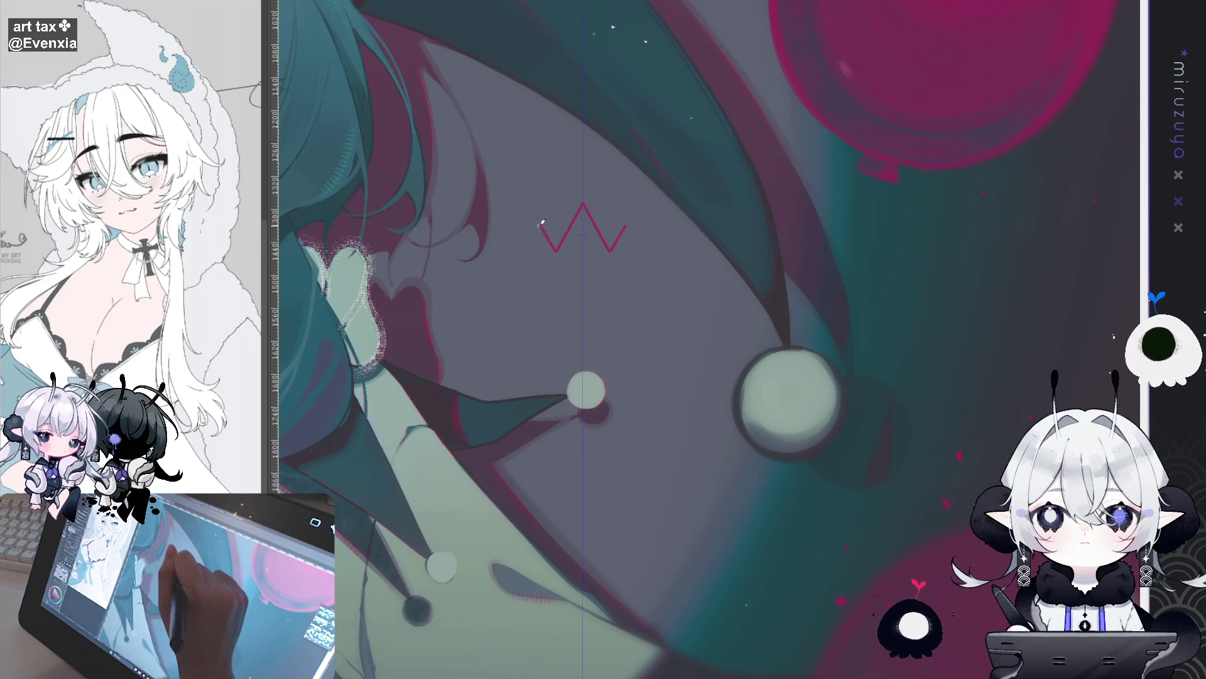
key("ctrl+z")
left_click_drag(541, 226, 548, 270)
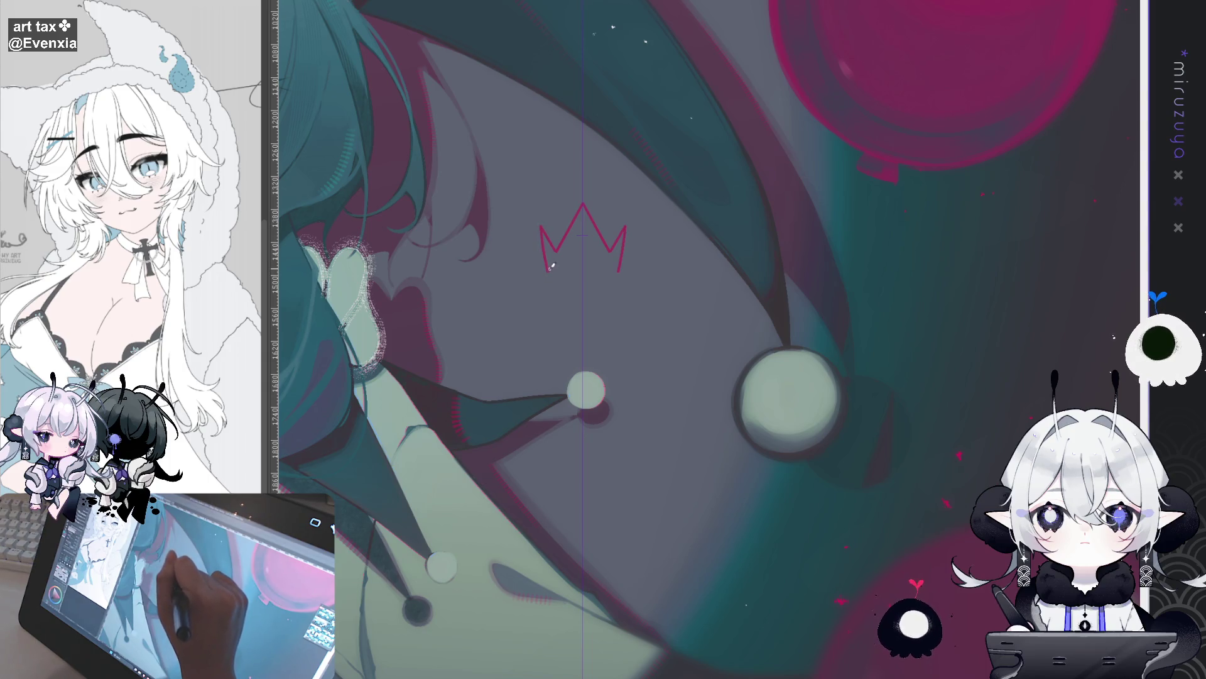
Fill the crown outline with solid magenta, rotating the view around it.
left_click_drag(697, 264, 793, 182)
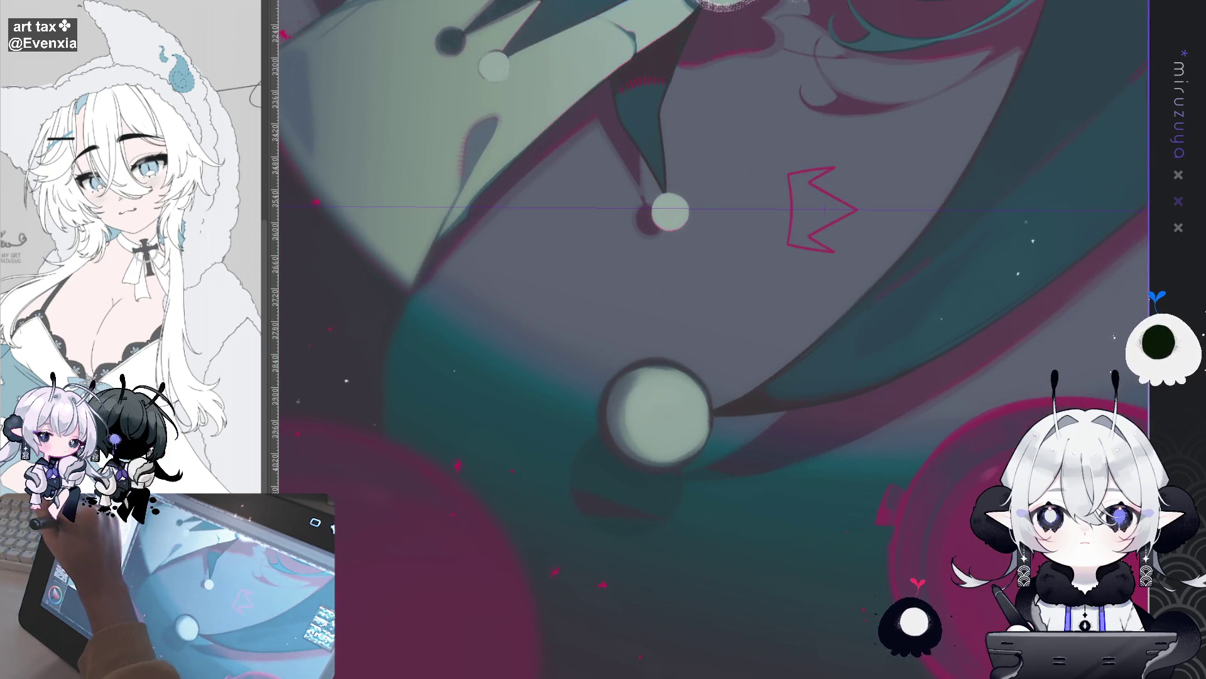
left_click(813, 211)
mouse_move(686, 432)
left_mouse_down()
mouse_move(666, 402)
mouse_move(685, 377)
left_mouse_up()
left_click_drag(367, 471, 585, 207)
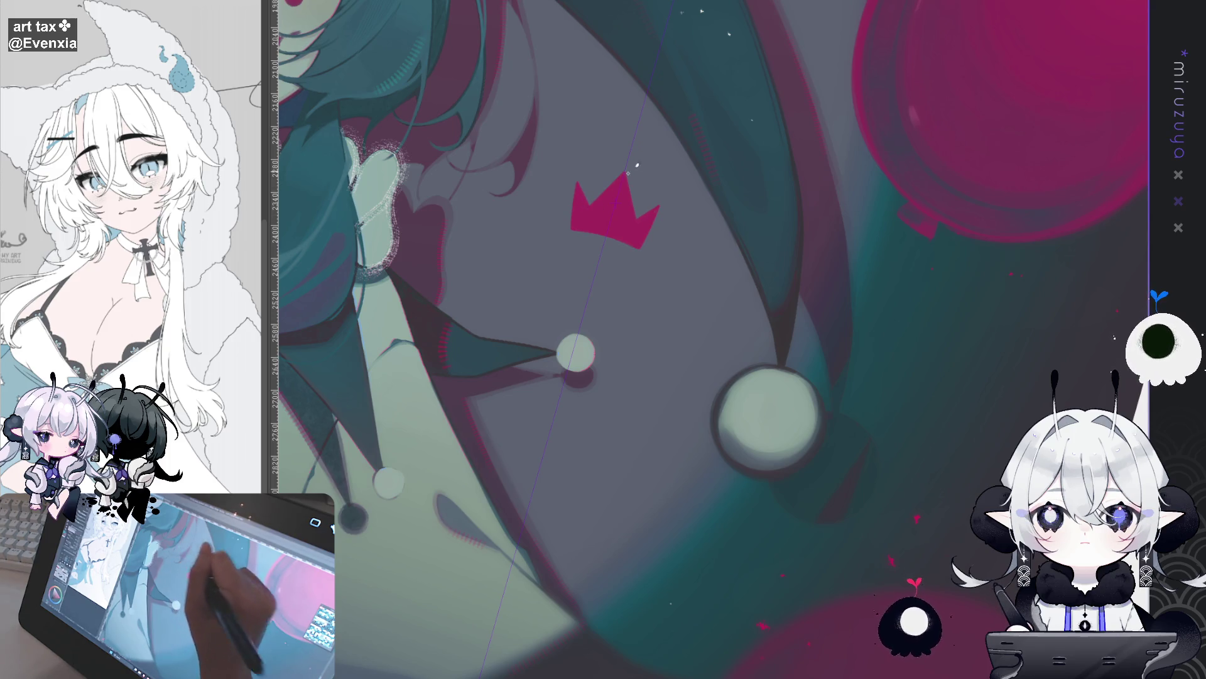
mouse_move(930, 150)
left_mouse_down()
mouse_move(914, 151)
mouse_move(844, 316)
mouse_move(607, 565)
mouse_move(607, 410)
left_mouse_up()
scroll(601, 440, "up", 5)
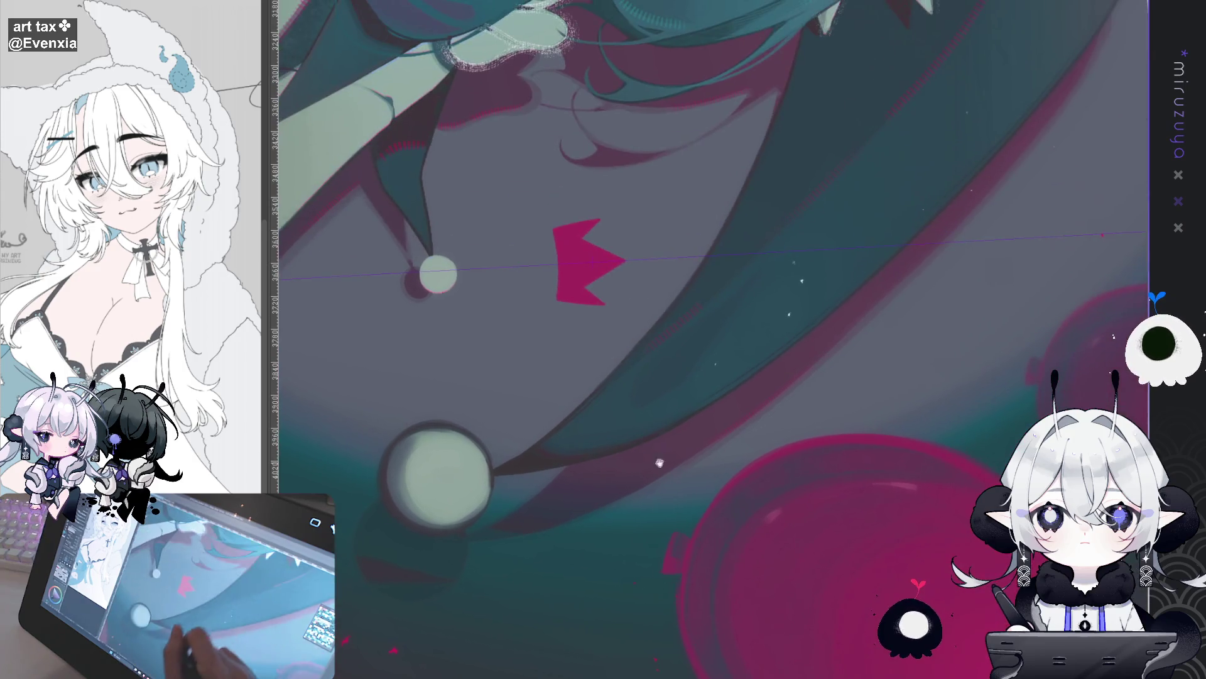
left_click_drag(608, 314, 609, 381)
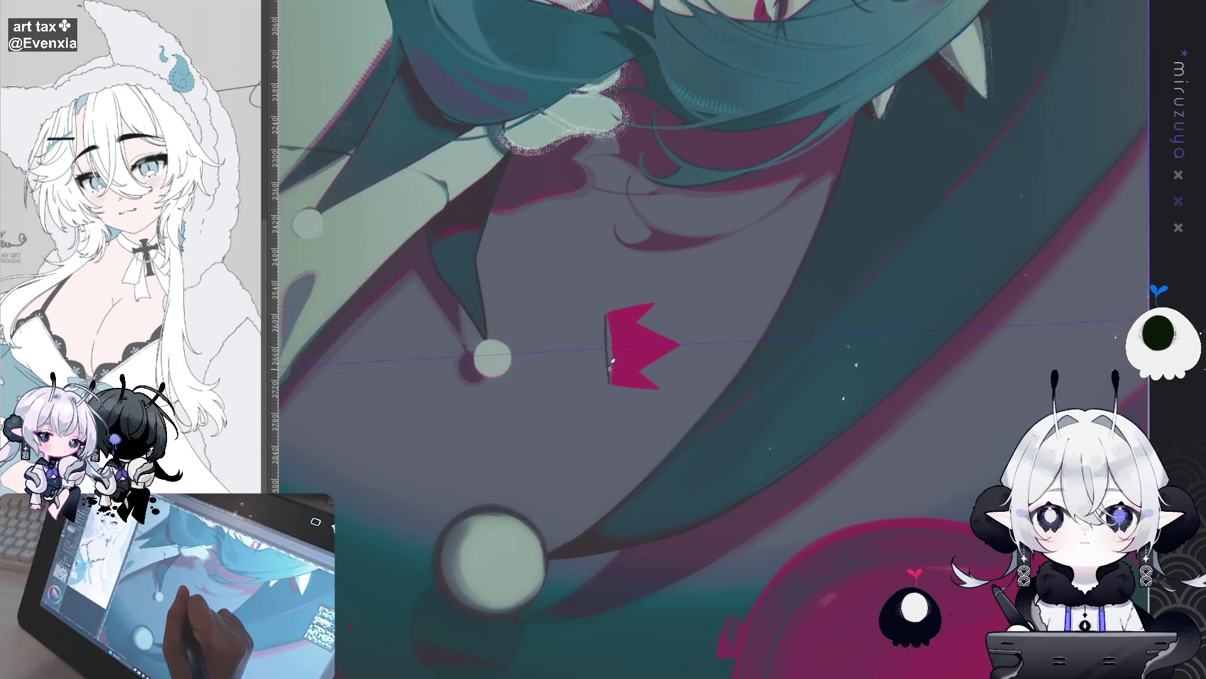
left_click_drag(607, 316, 609, 381)
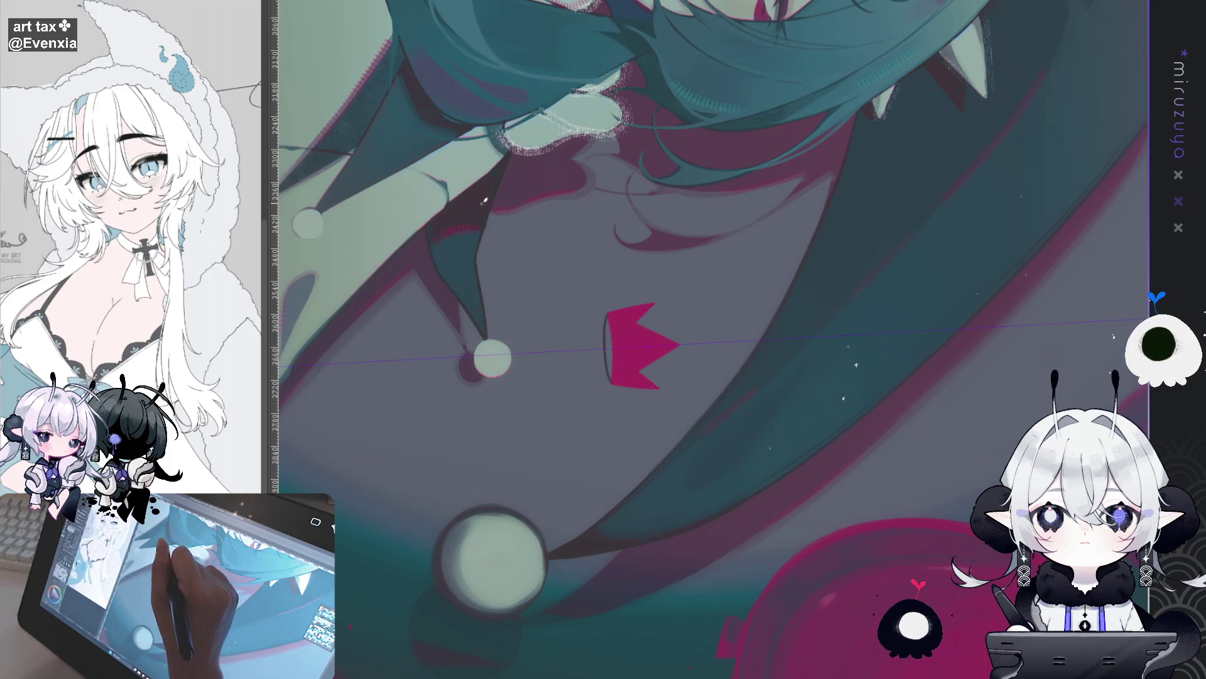
key("ctrl+z")
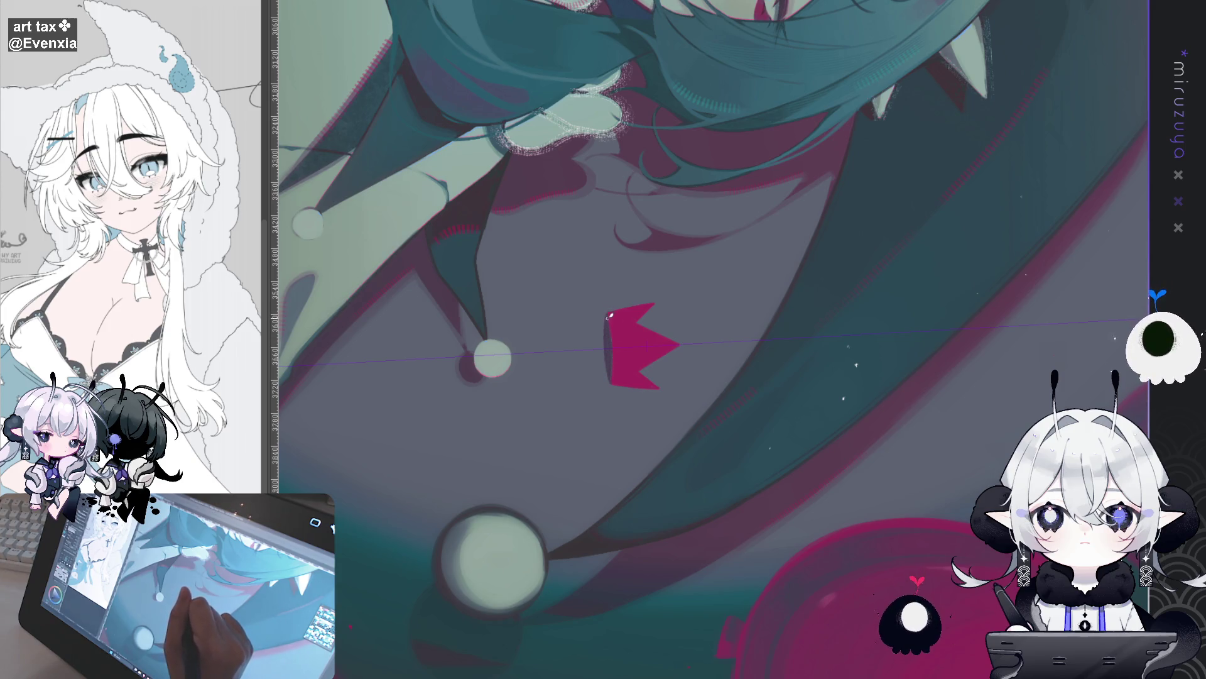
mouse_move(614, 382)
left_mouse_down()
mouse_move(729, 430)
mouse_move(688, 445)
left_mouse_up()
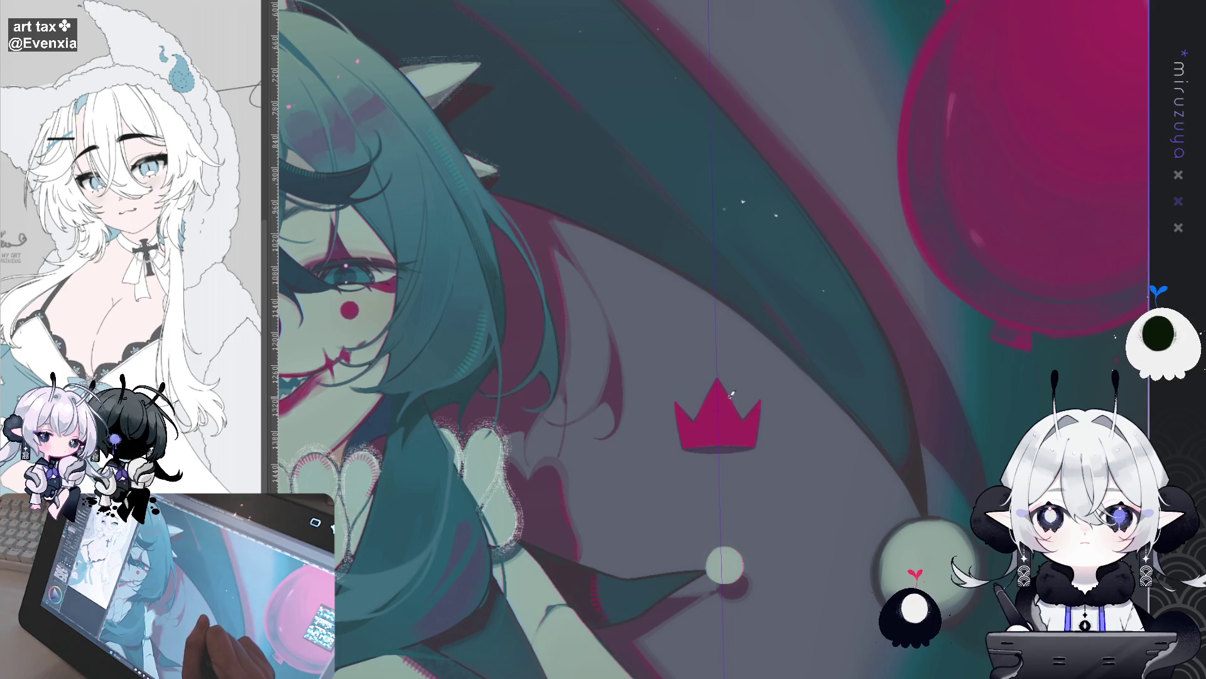
mouse_move(1122, 331)
left_mouse_down()
mouse_move(1033, 347)
mouse_move(1041, 287)
left_mouse_up()
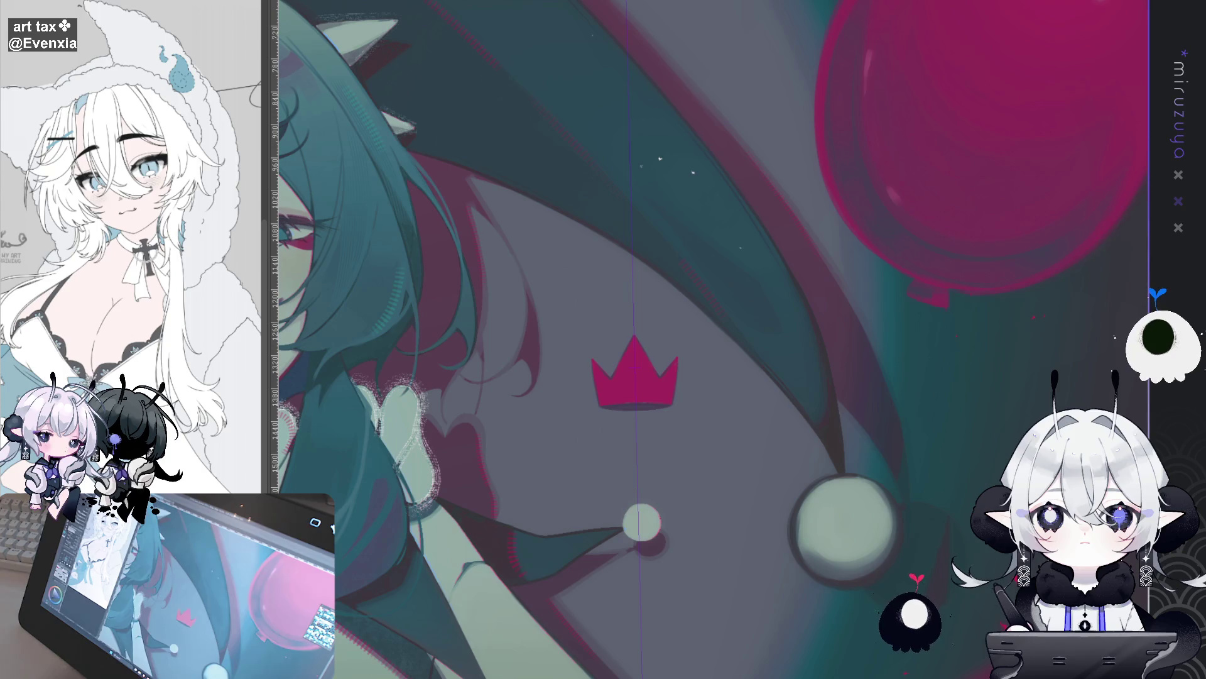
left_click_drag(691, 377, 626, 302)
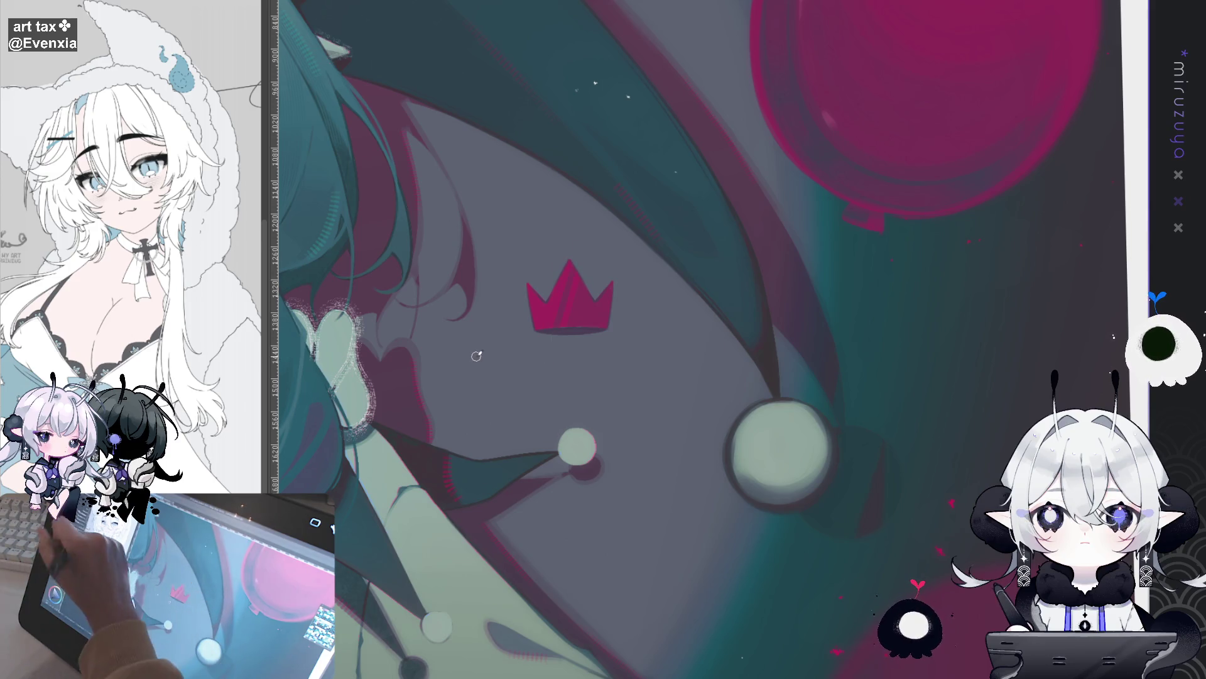
key("asciicircum")
key("asciicircum")
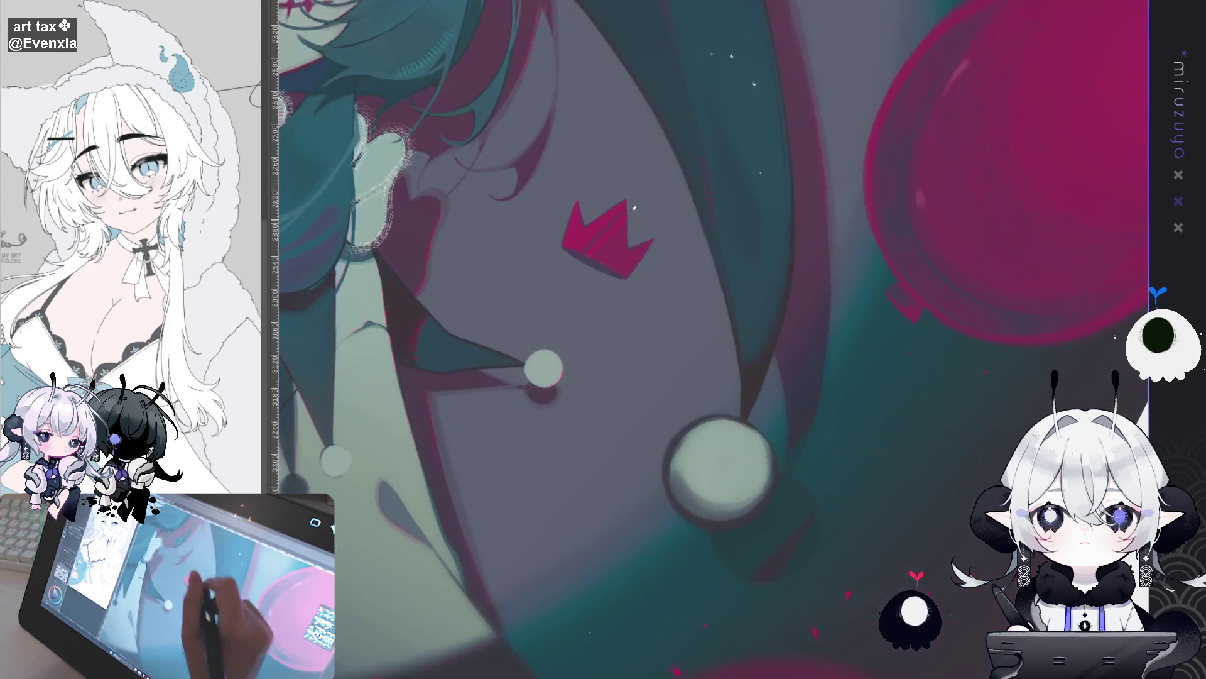
Shade the crown's left edge with a dark stroke, zooming in close to work on it.
key("asciicircum")
key("asciicircum")
key("asciicircum")
key("ctrl+plus")
key("ctrl+plus")
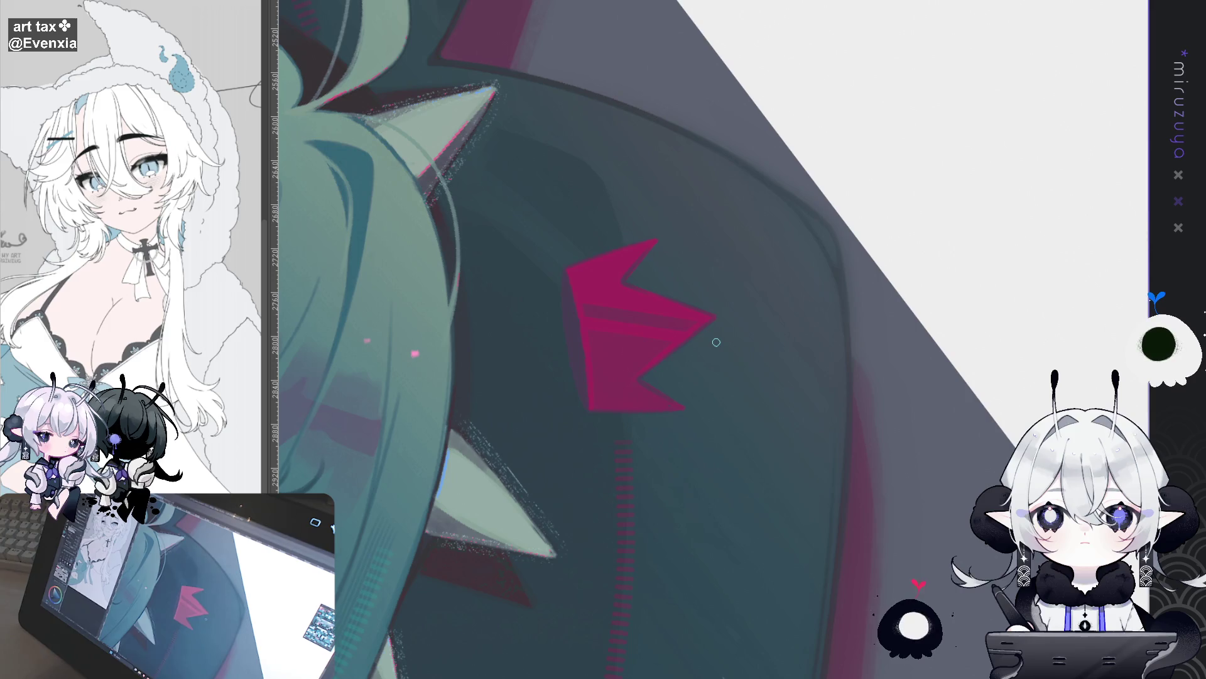
left_click_drag(562, 279, 573, 358)
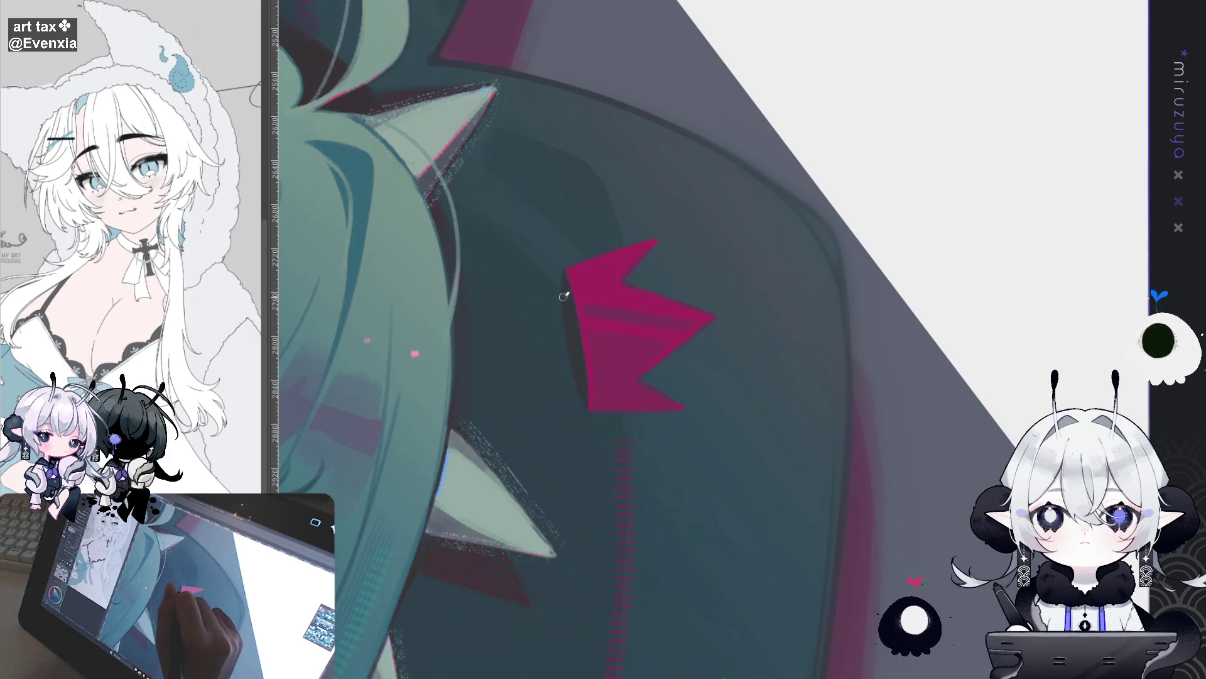
key("ctrl+at")
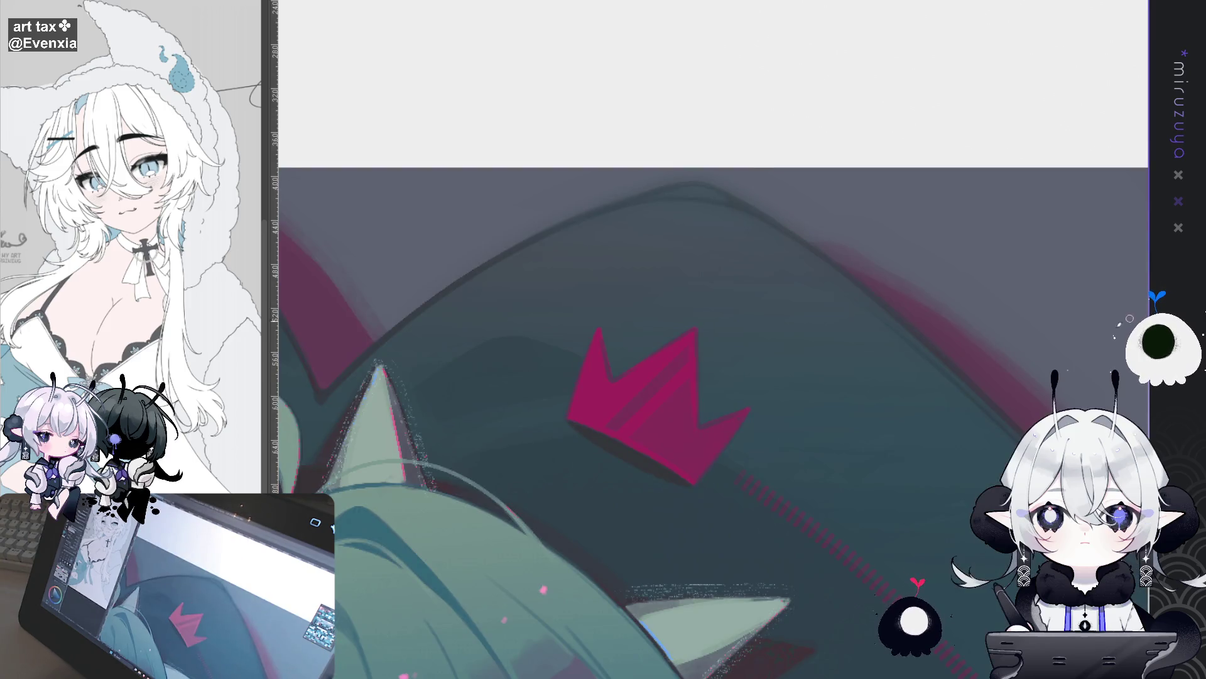
scroll(821, 296, "down", 5)
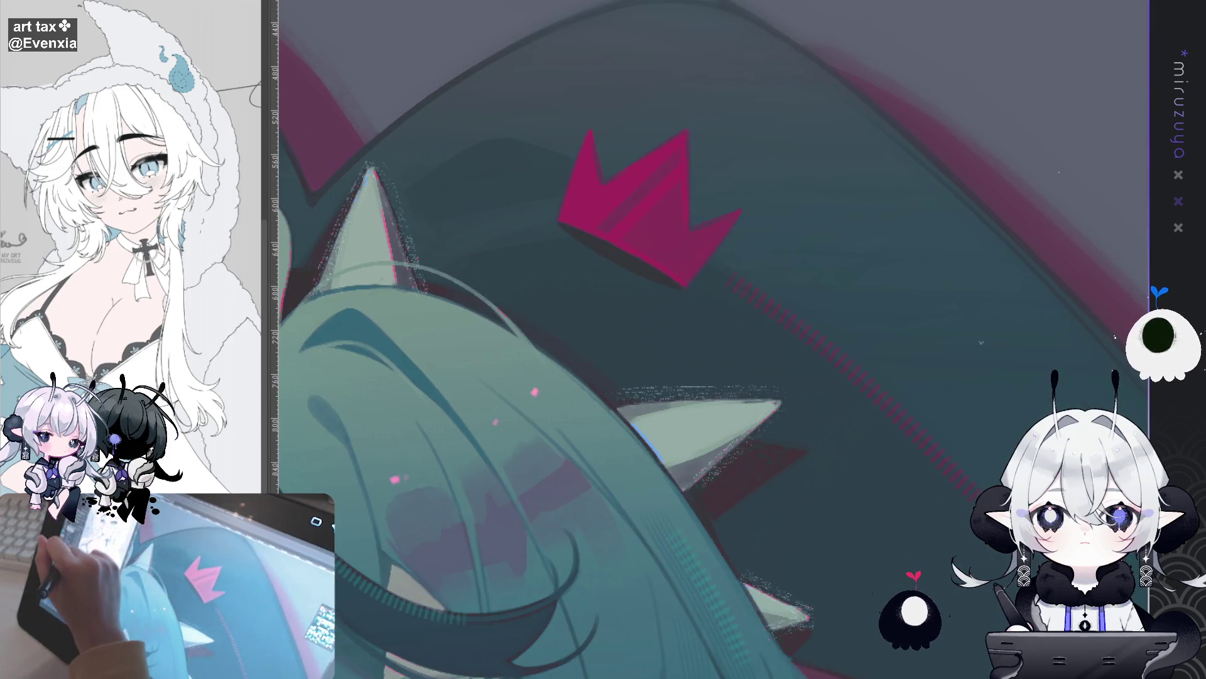
Draw a second thin drip line hanging below the crown's base, then view the whole canvas.
left_click_drag(622, 251, 622, 306)
key("ctrl+z")
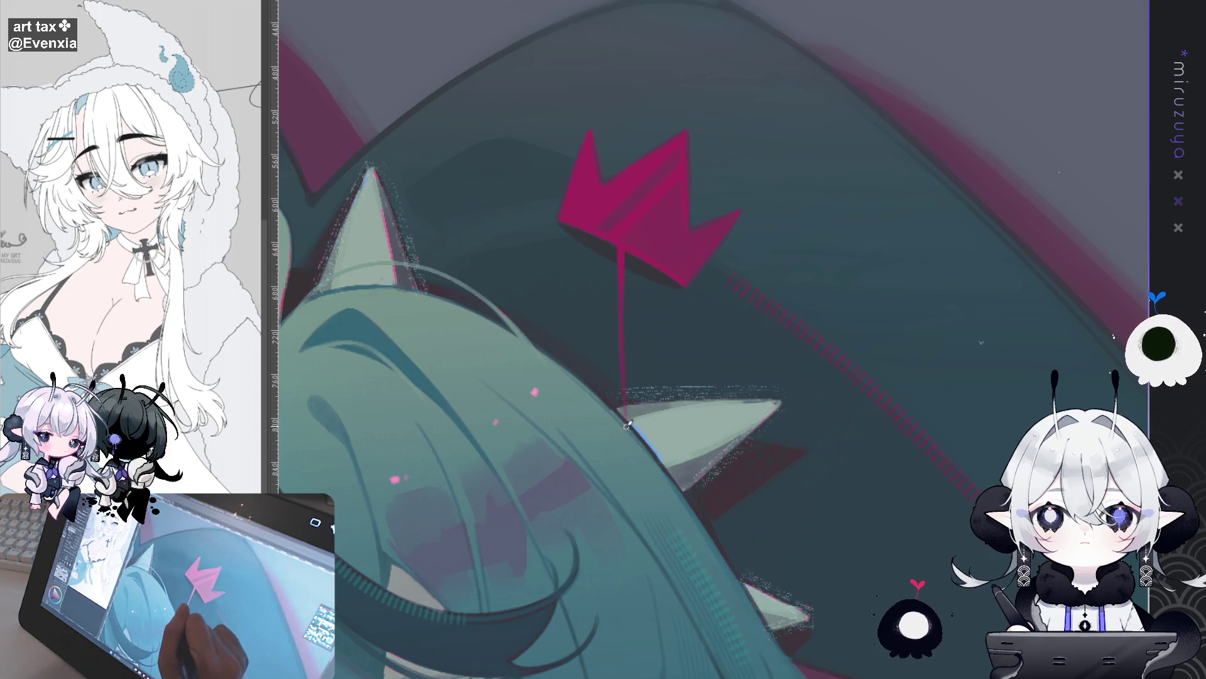
left_click_drag(622, 251, 631, 477)
key("ctrl+z")
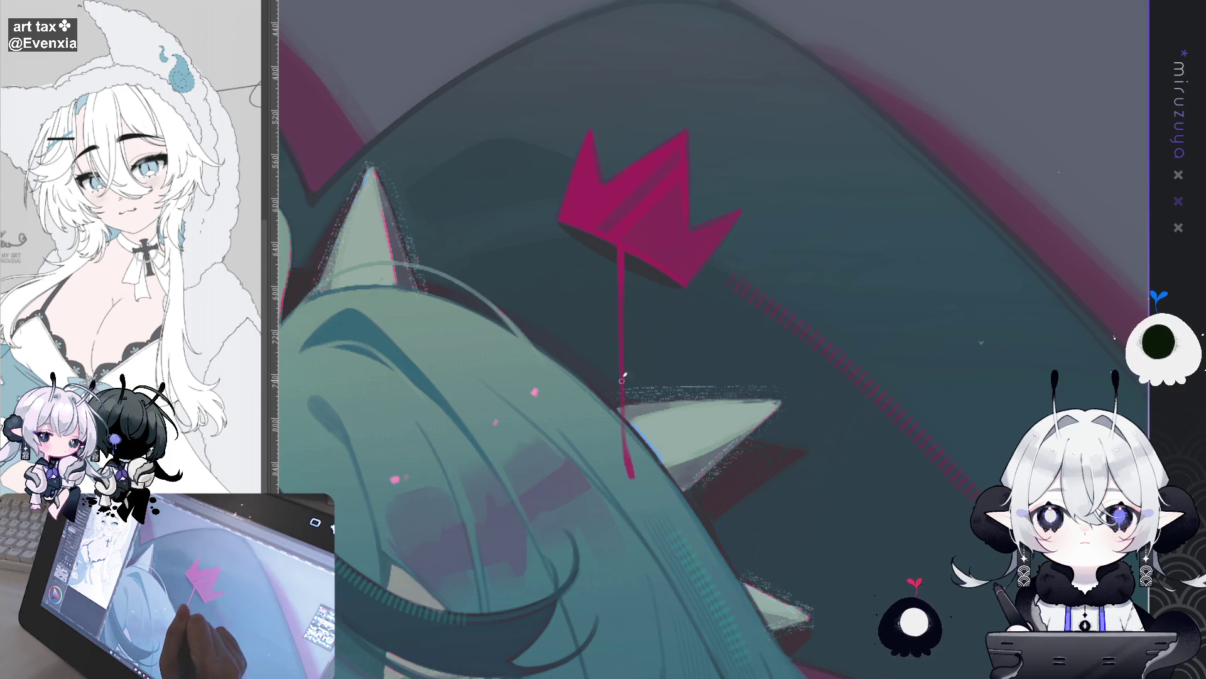
mouse_move(633, 255)
left_mouse_down()
mouse_move(634, 277)
mouse_move(635, 249)
left_mouse_up()
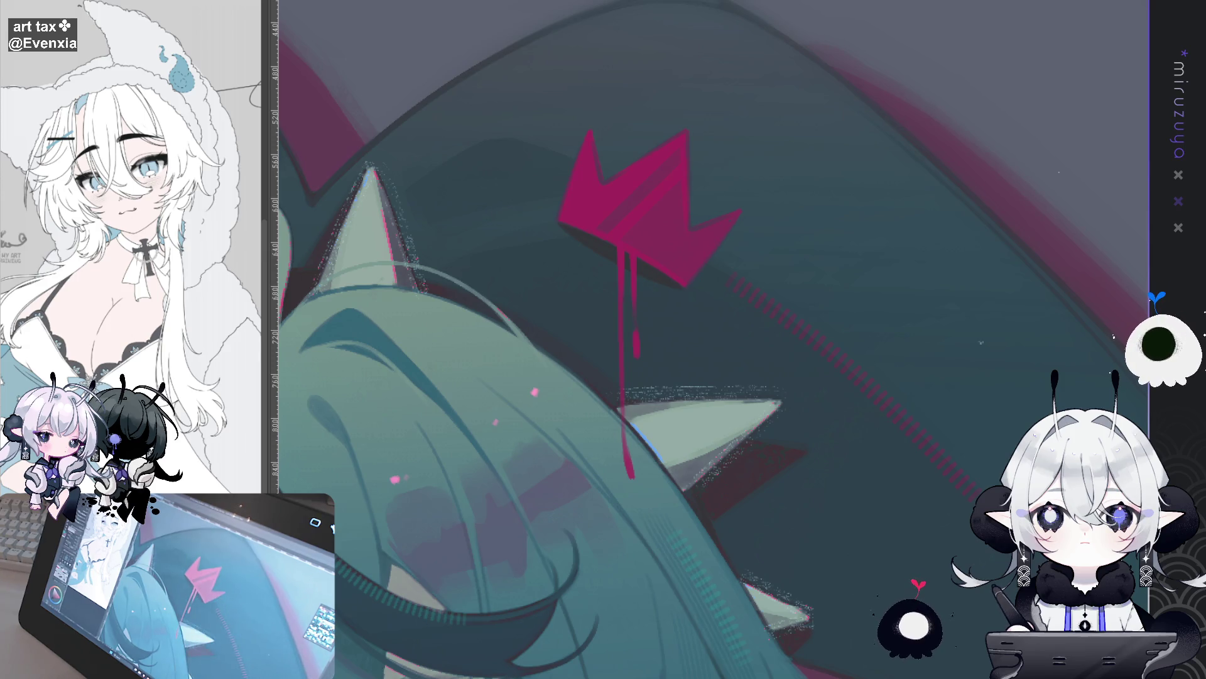
key("ctrl+0")
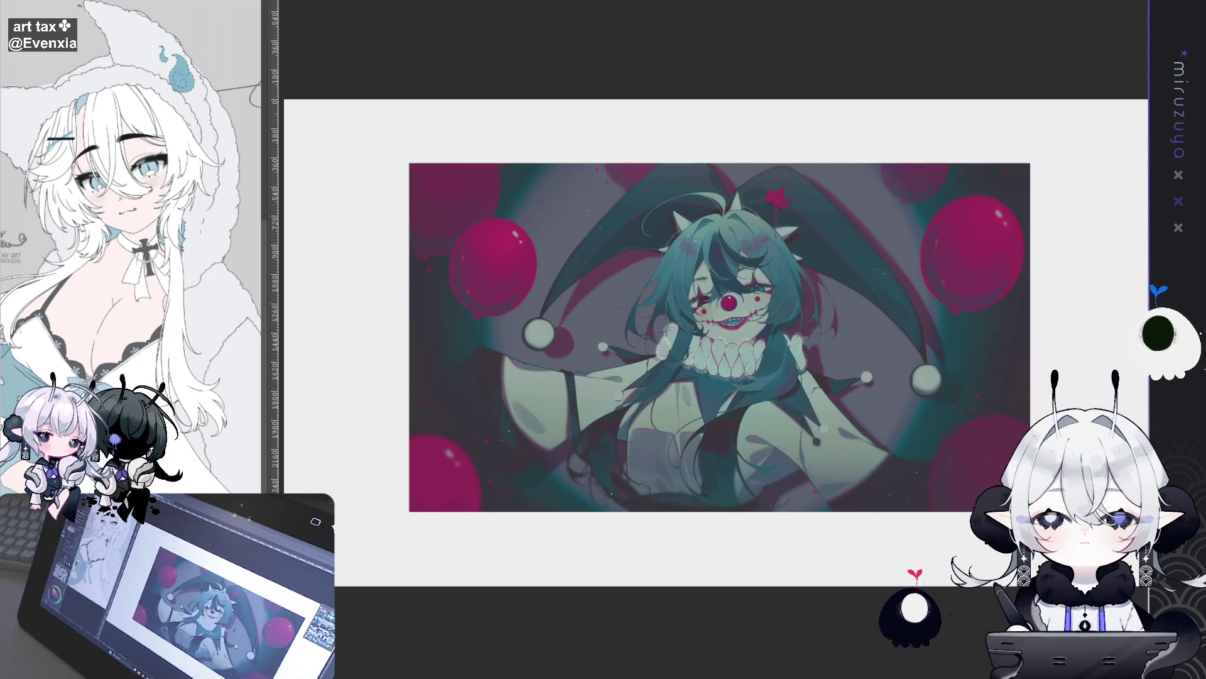
Switch to the frog photo with red clown nose and party hat.
left_click_drag(1064, 301, 1035, 268)
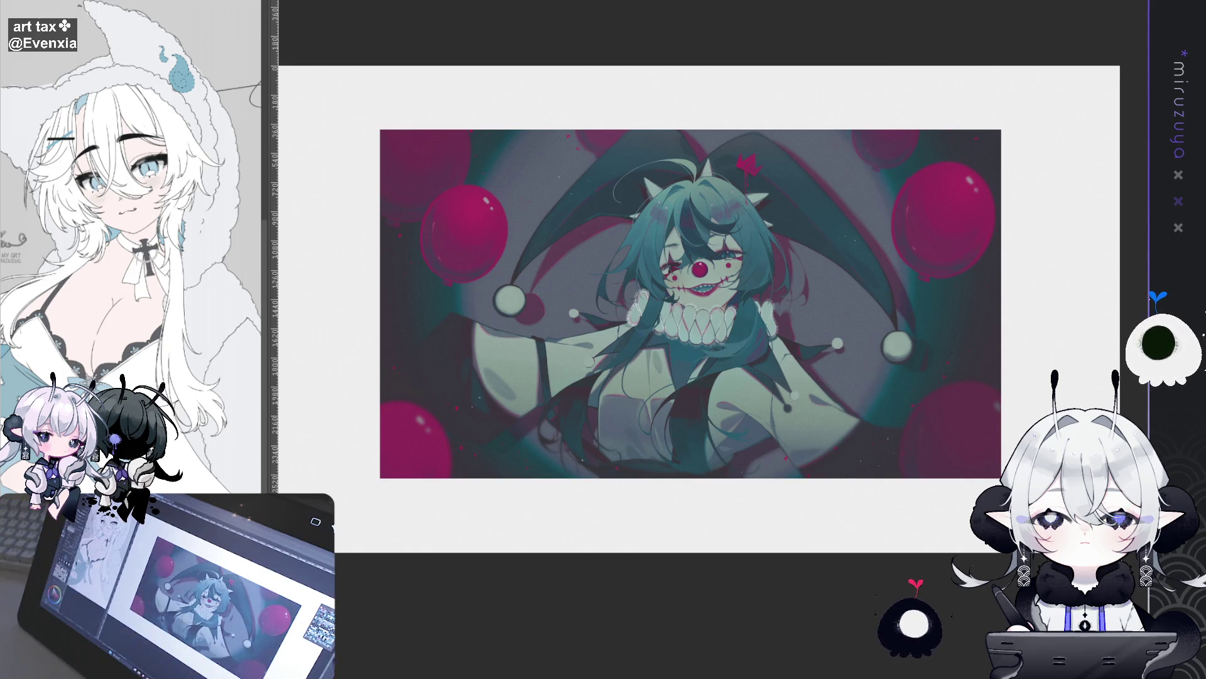
mouse_move(1063, 401)
left_mouse_down()
mouse_move(1056, 288)
mouse_move(1070, 344)
left_mouse_up()
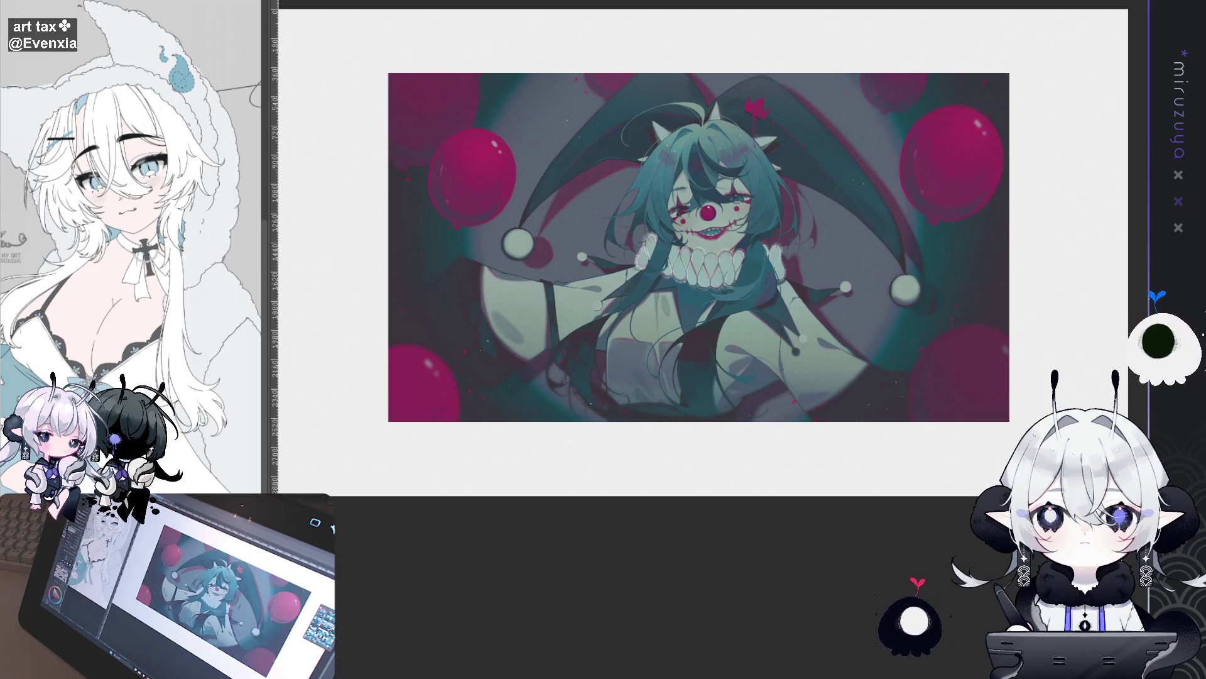
key("ctrl+Tab")
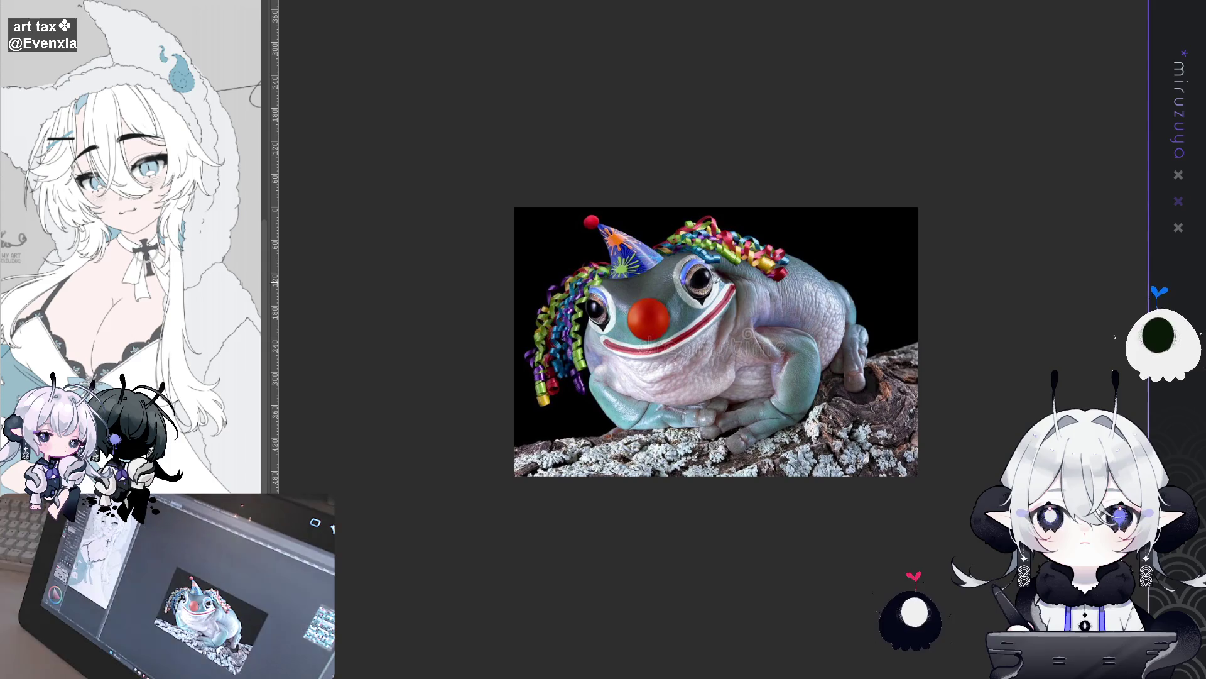
Show the red-and-yellow frog photo, then the green bunny-eared monster figurine.
left_click_drag(673, 239, 661, 204)
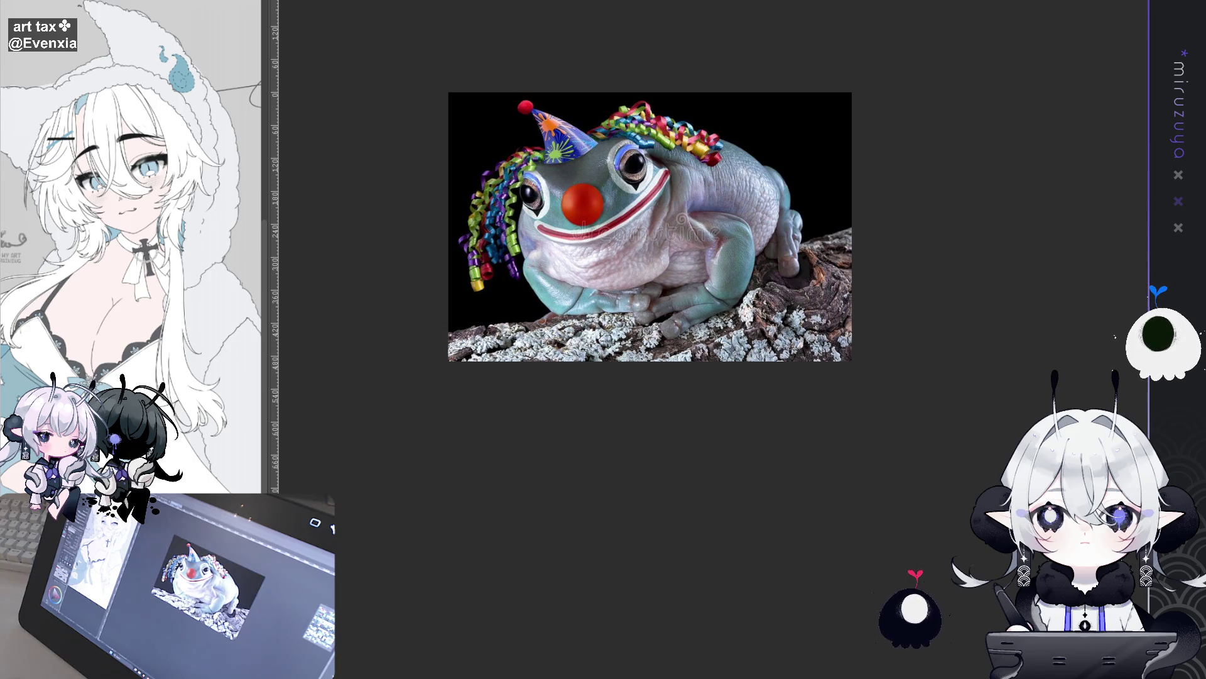
key("Right")
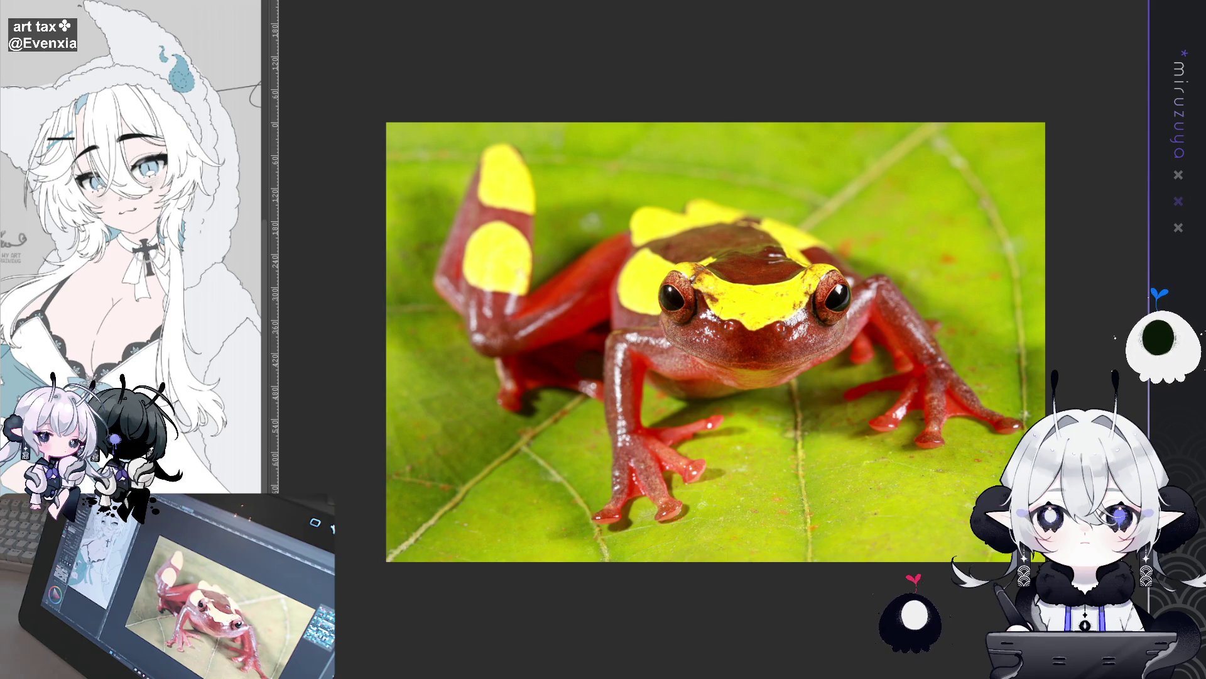
key("ctrl+Tab")
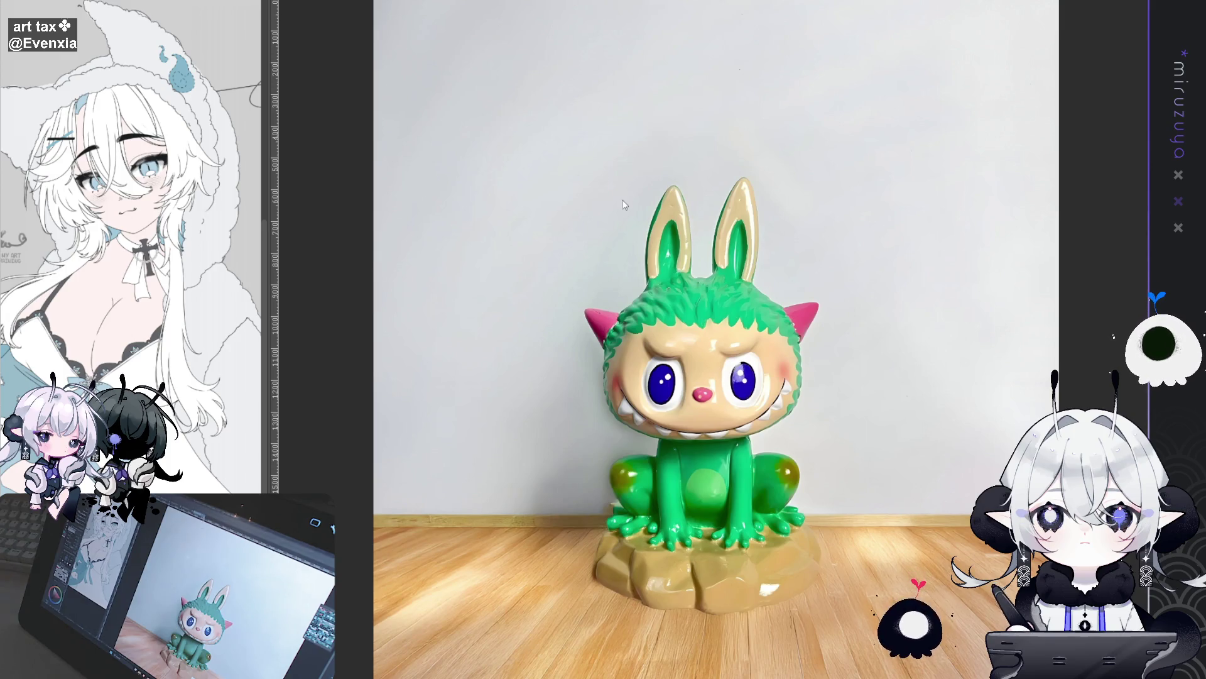
Cycle through both frog photos to reach the round teal-haired jester icon artwork.
key("Right")
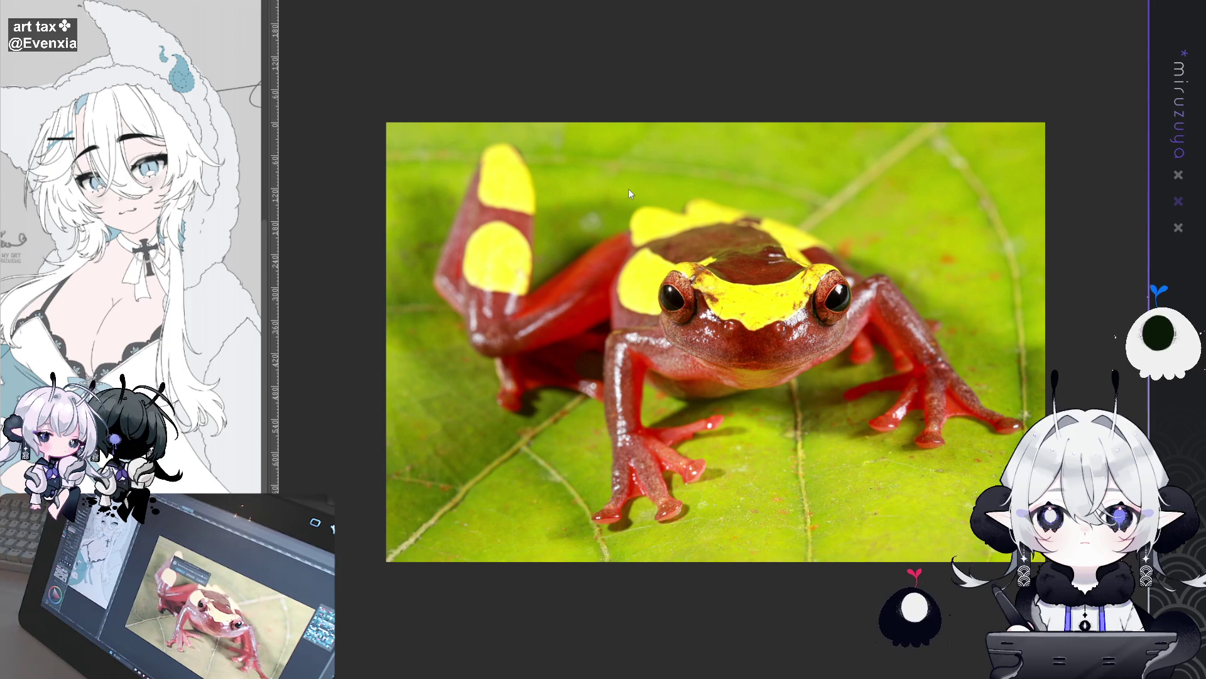
key("Right")
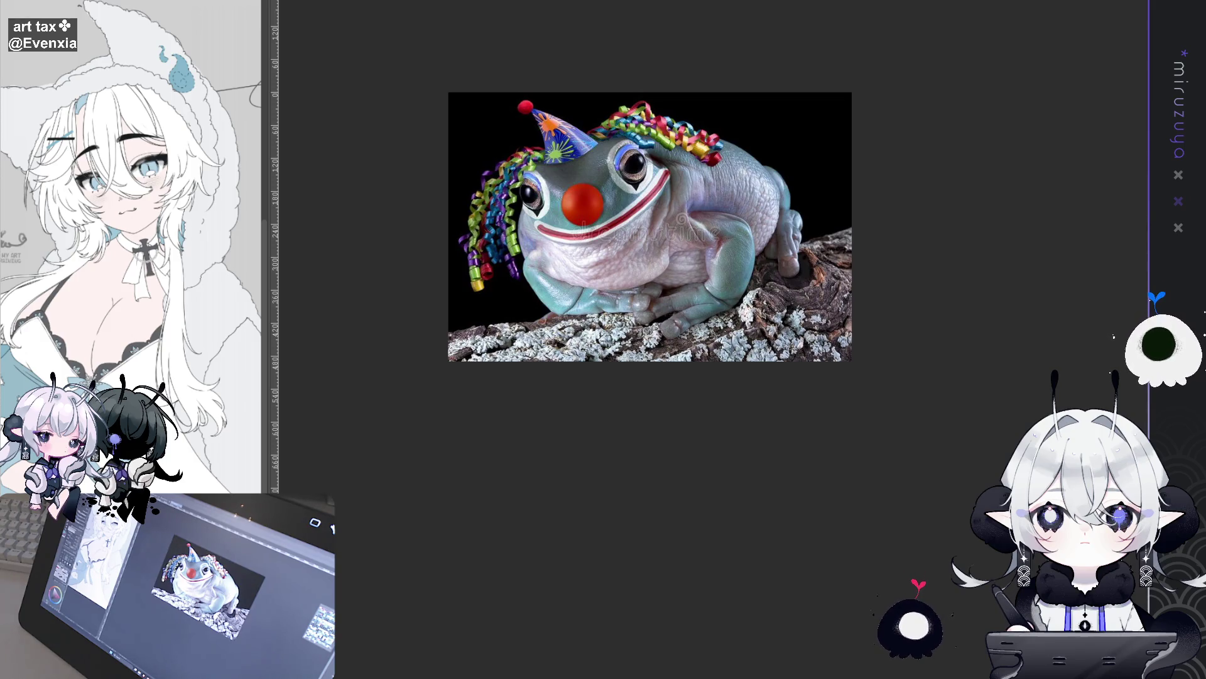
scroll(576, 202, "up", 2)
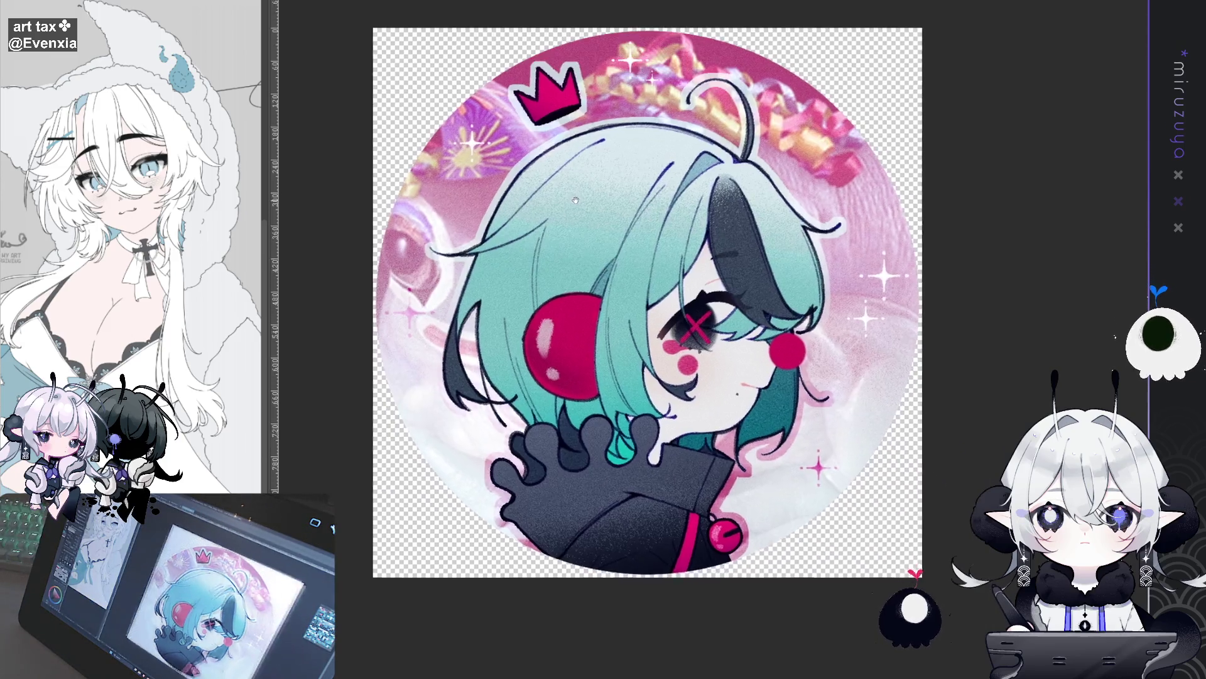
Return to the wide jester illustration with crimson balloons via its document tab.
left_click_drag(577, 201, 536, 194)
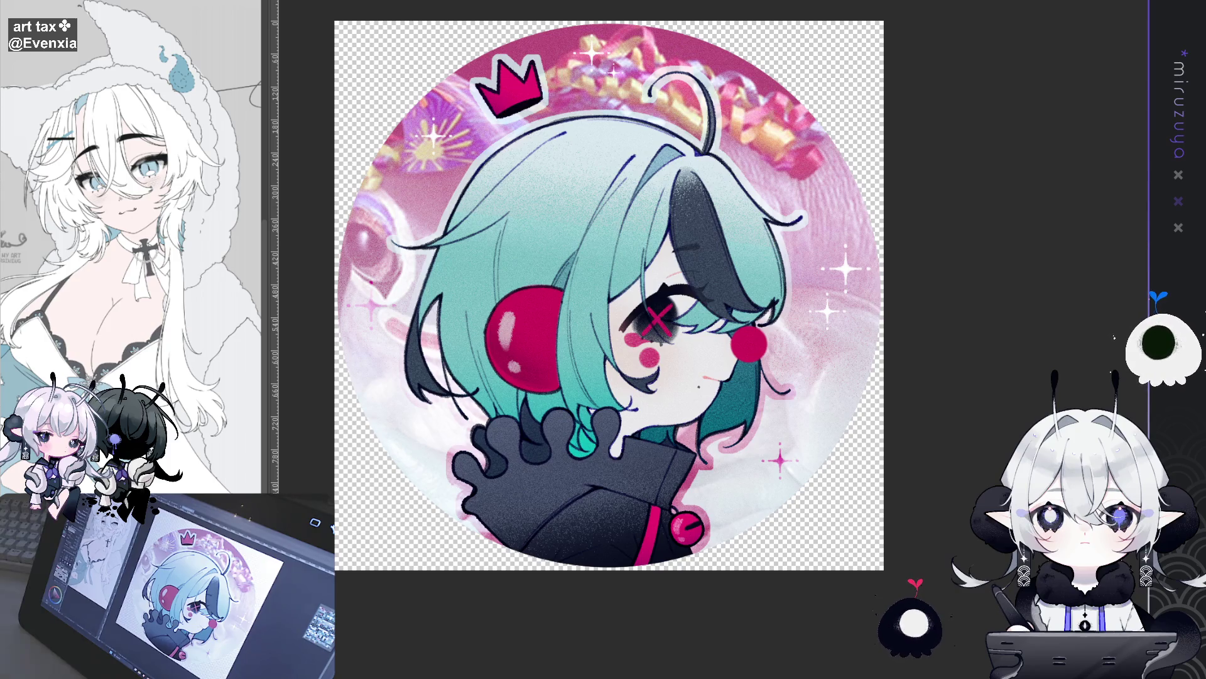
left_click(366, 11)
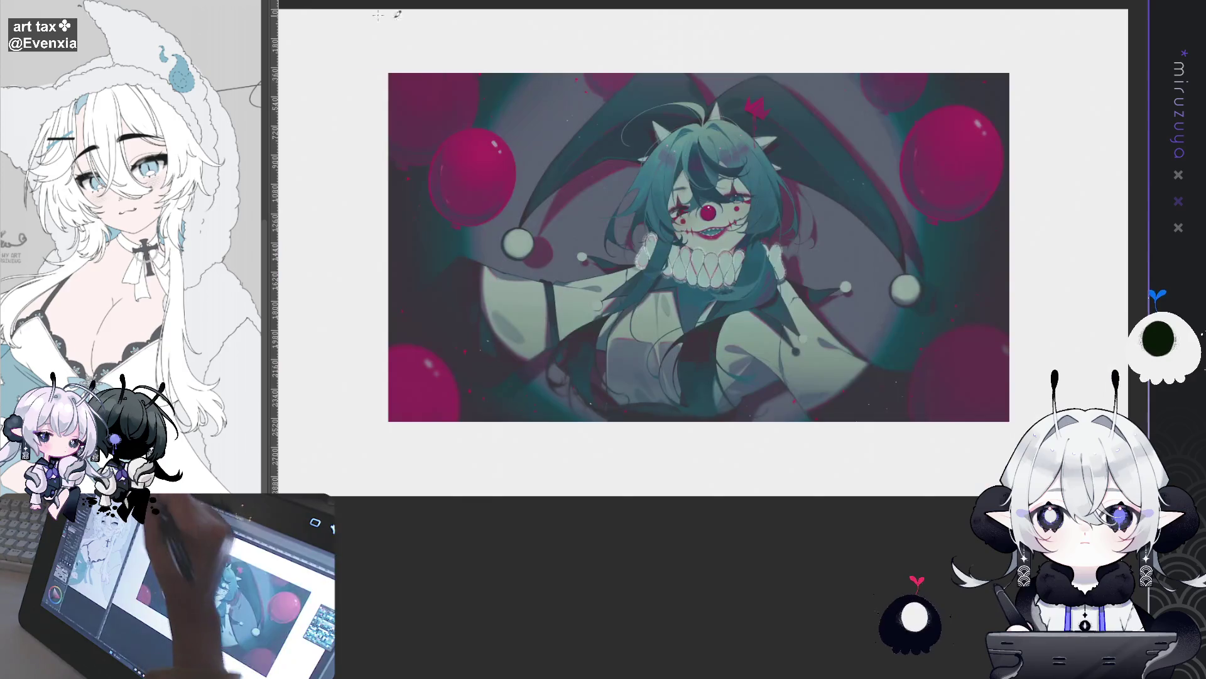
scroll(724, 330, "up", 5)
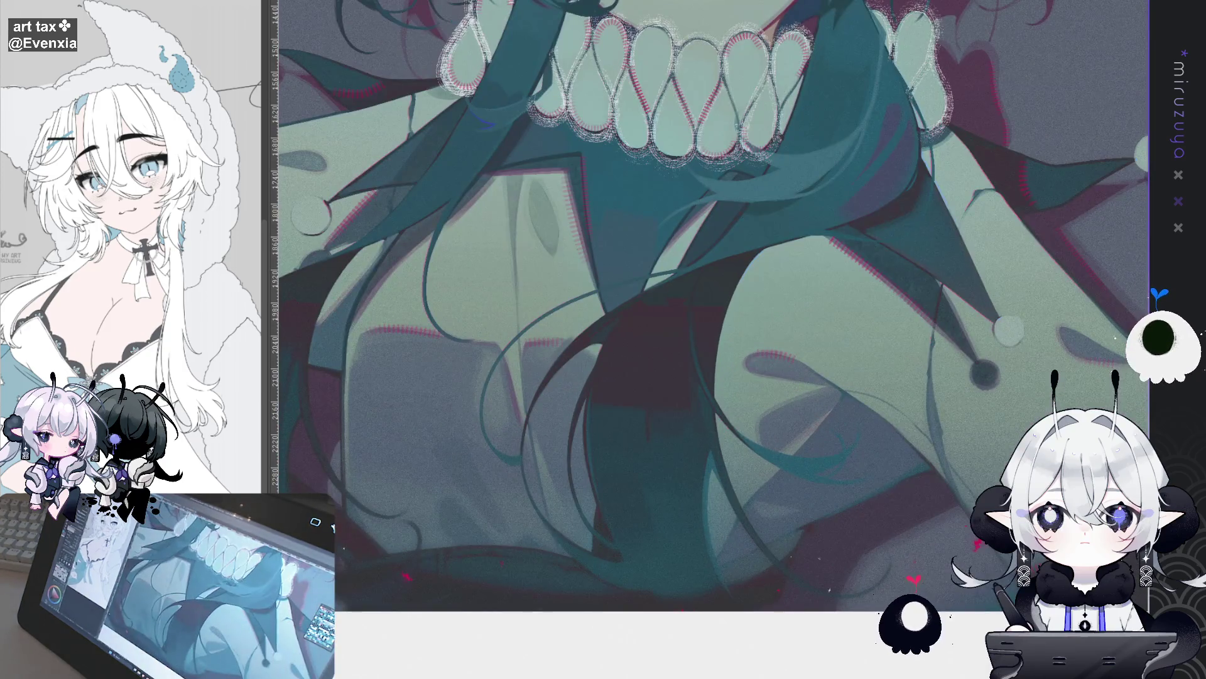
scroll(714, 305, "up", 10)
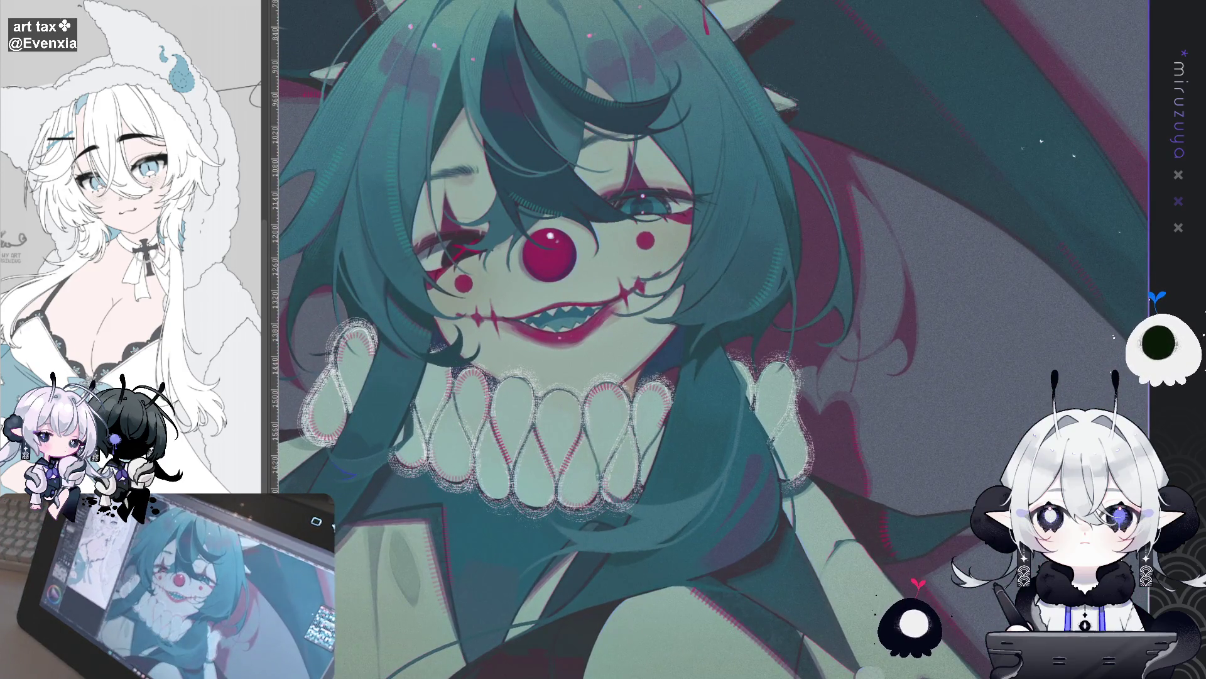
scroll(709, 361, "up", 2)
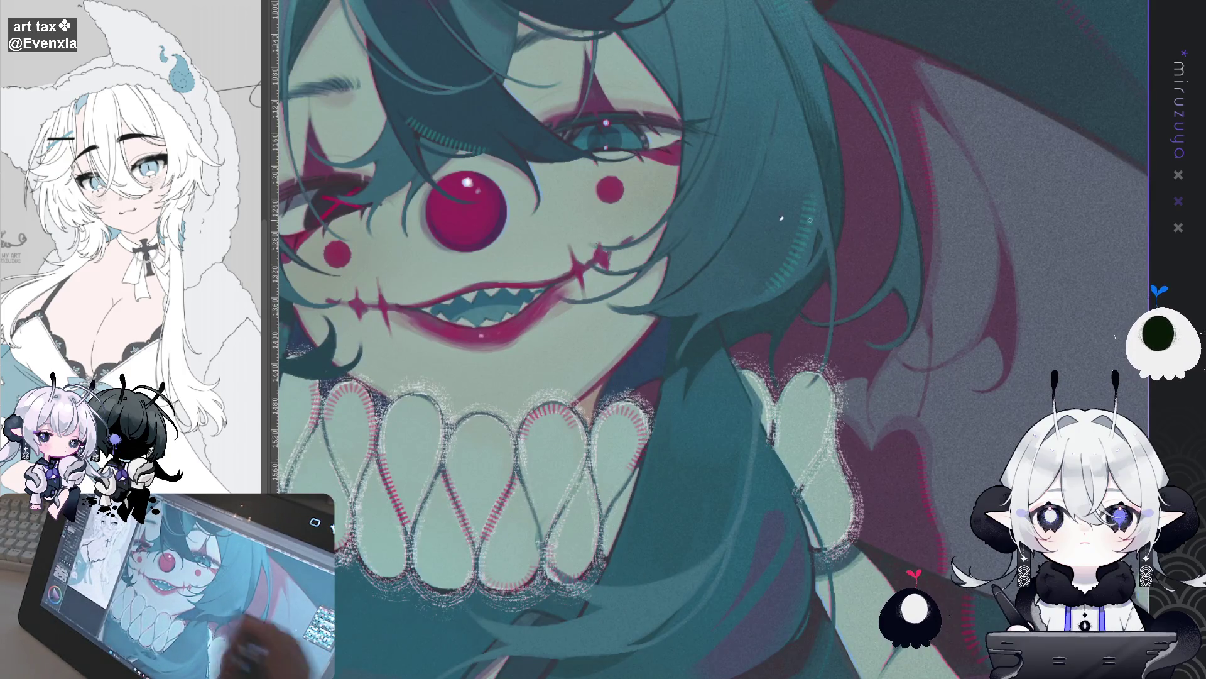
scroll(848, 217, "down", 2)
scroll(848, 217, "left", 3)
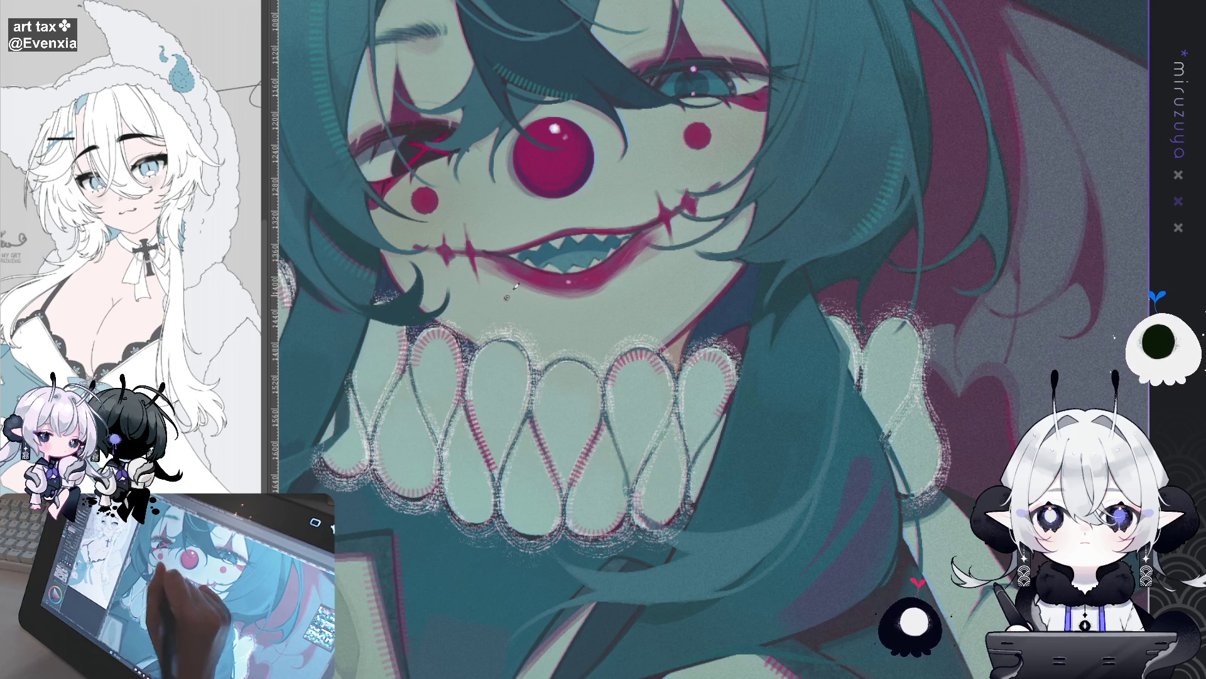
key("ctrl+0")
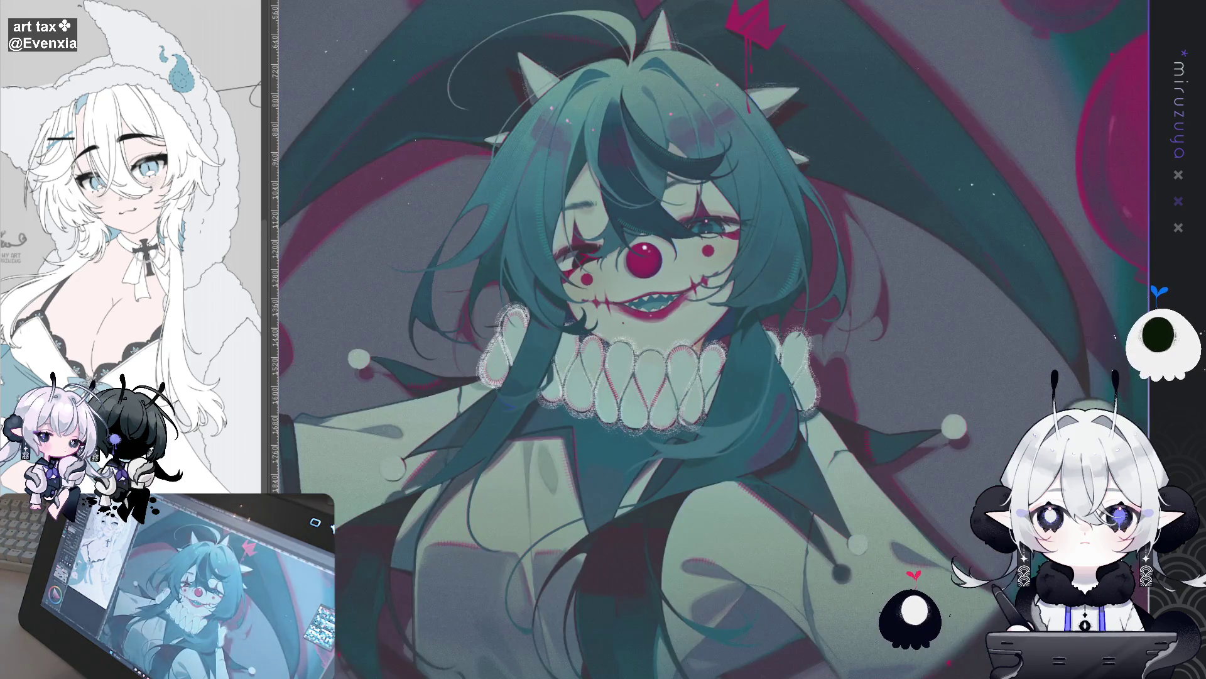
key("ctrl+0")
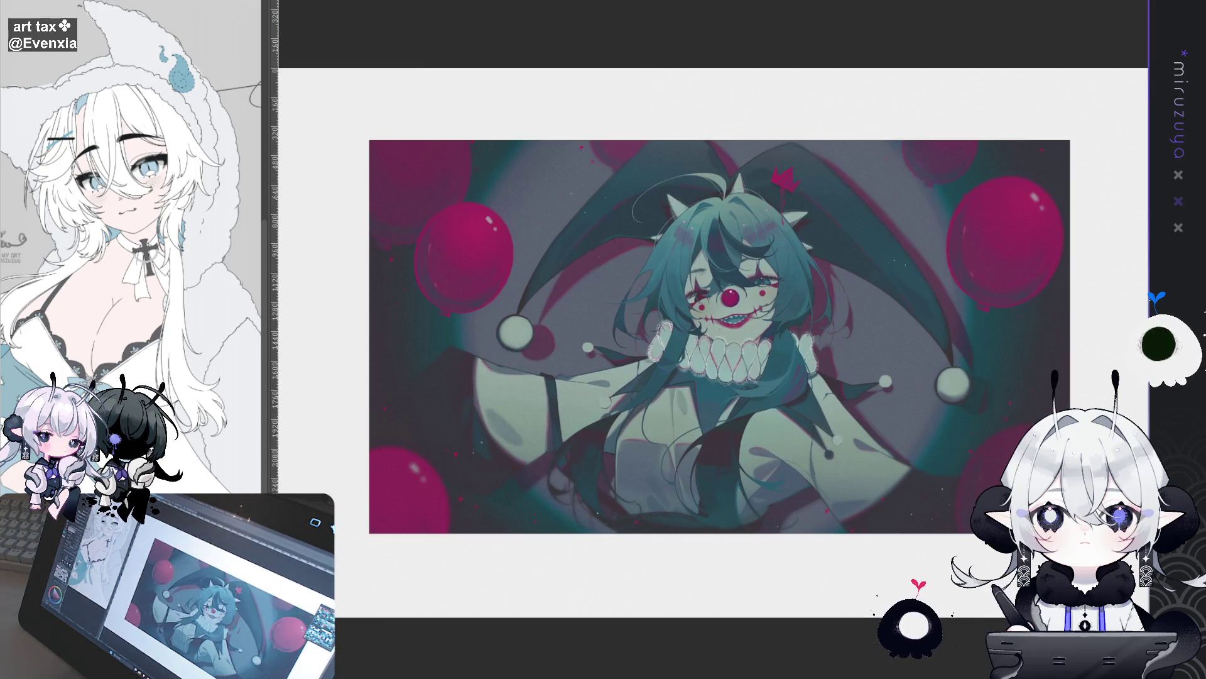
Bring up the blue frog photo with red nose, party hat and rainbow ribbons.
scroll(714, 336, "down", 2)
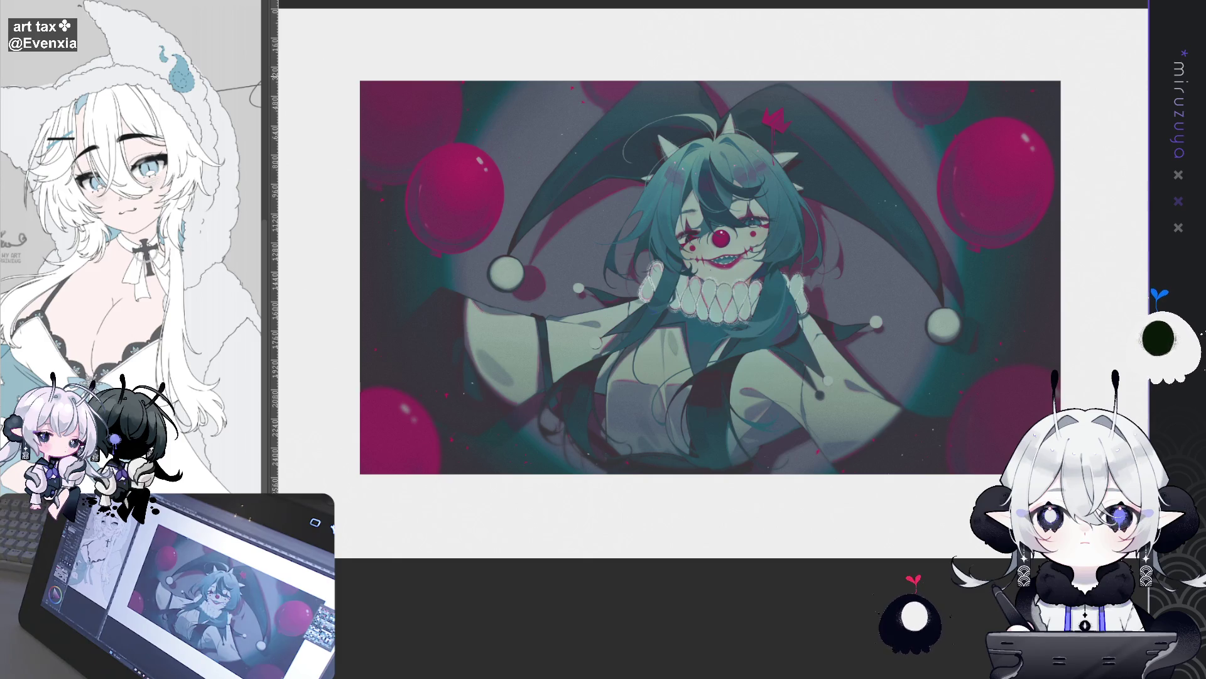
key("ctrl+Tab")
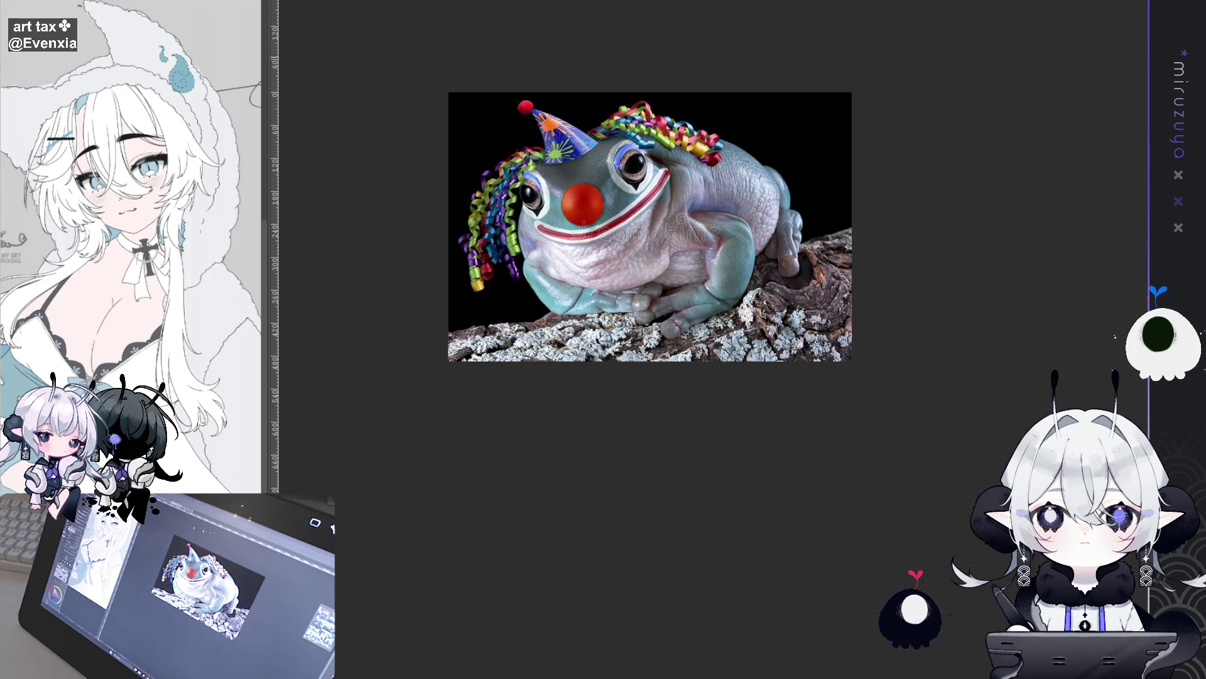
Go back to the wide jester illustration with crimson balloons.
key("ctrl+Tab")
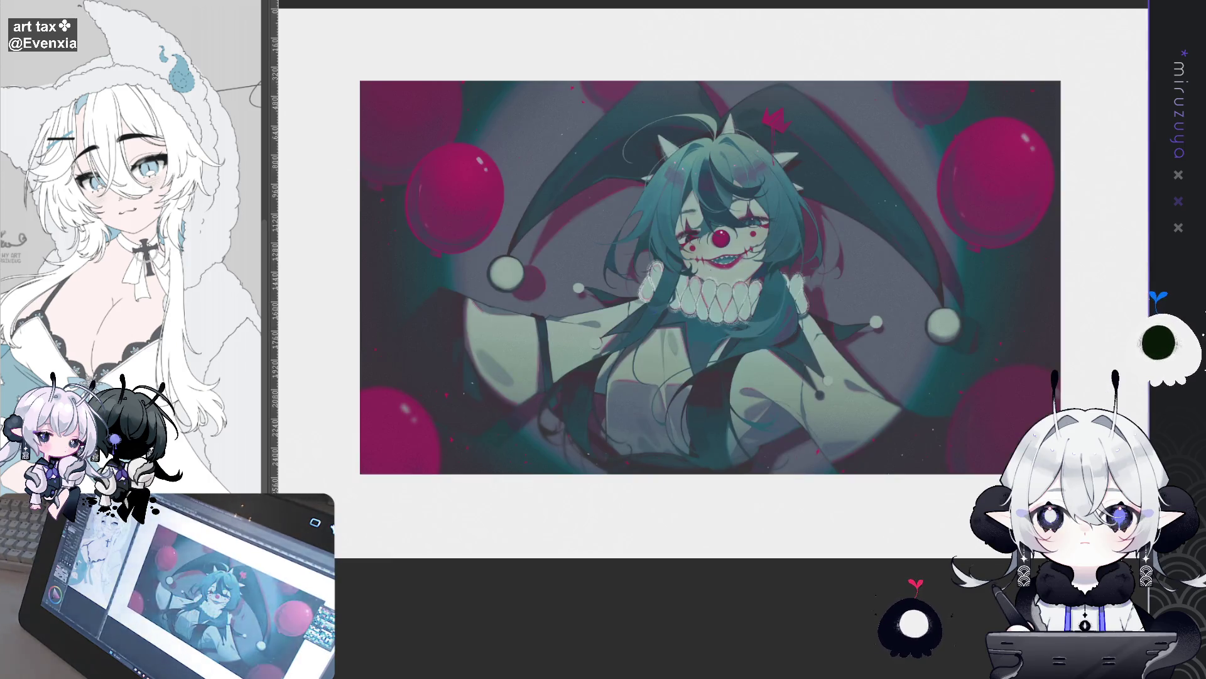